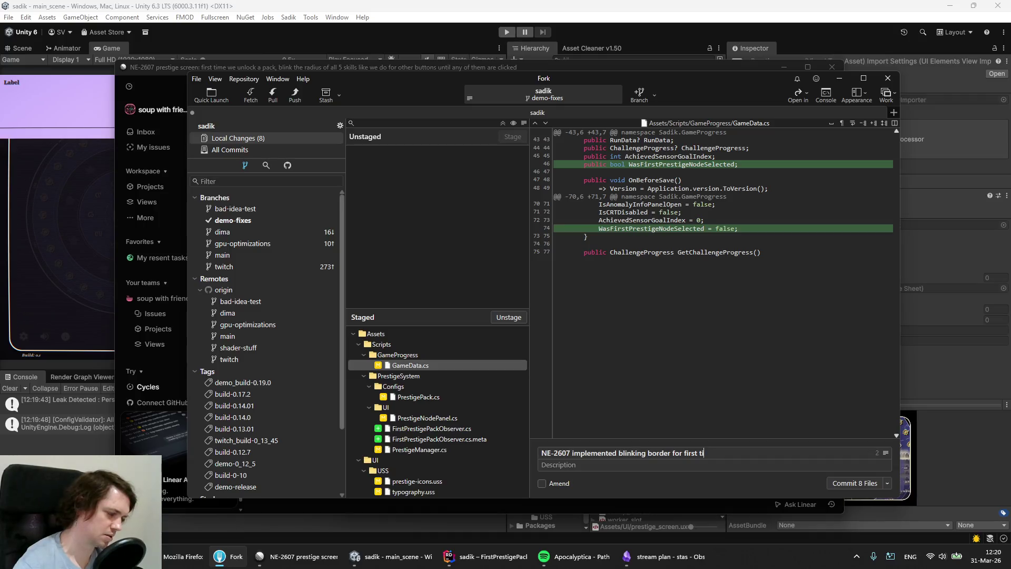
Finish the message 'NE-2607 implemented blinking borders for first pack' and commit the 8 staged files.
{"action": "key", "text": "BackSpace"}
{"action": "key", "text": "BackSpace"}
{"action": "key", "text": "BackSpace"}
{"action": "type", "text": "t "}
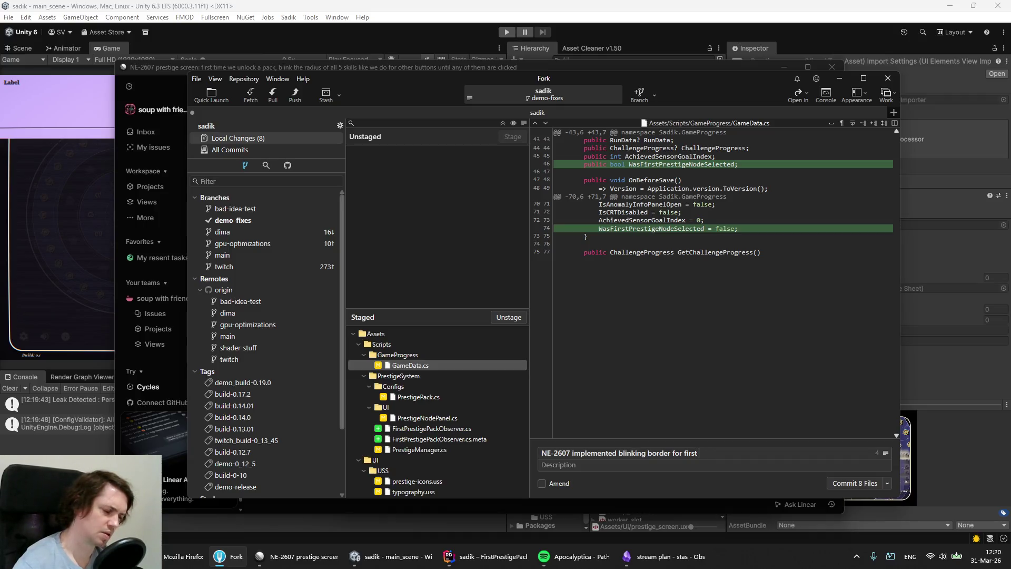
{"action": "type", "text": "pack"}
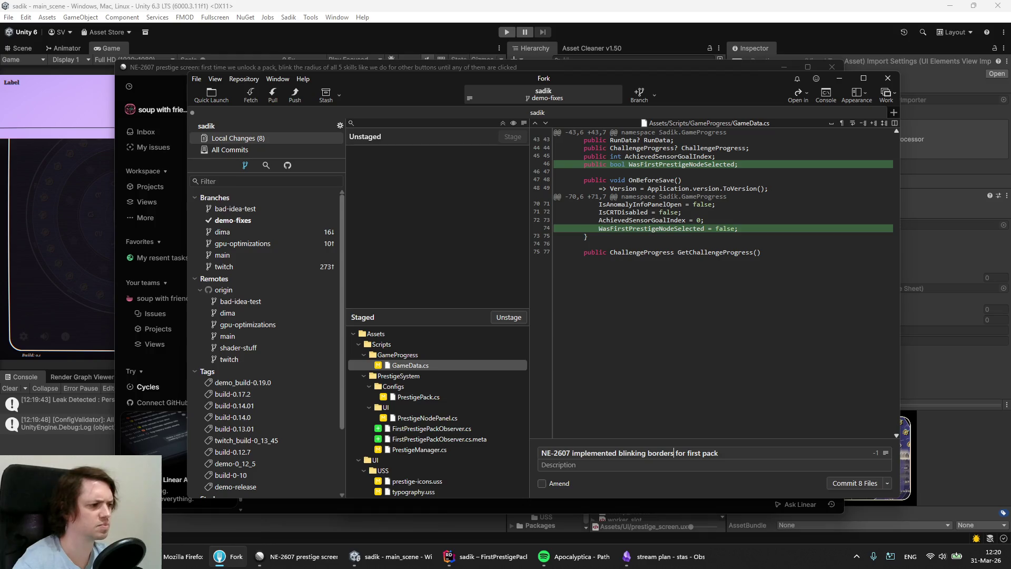
{"action": "key", "text": "alt+Tab"}
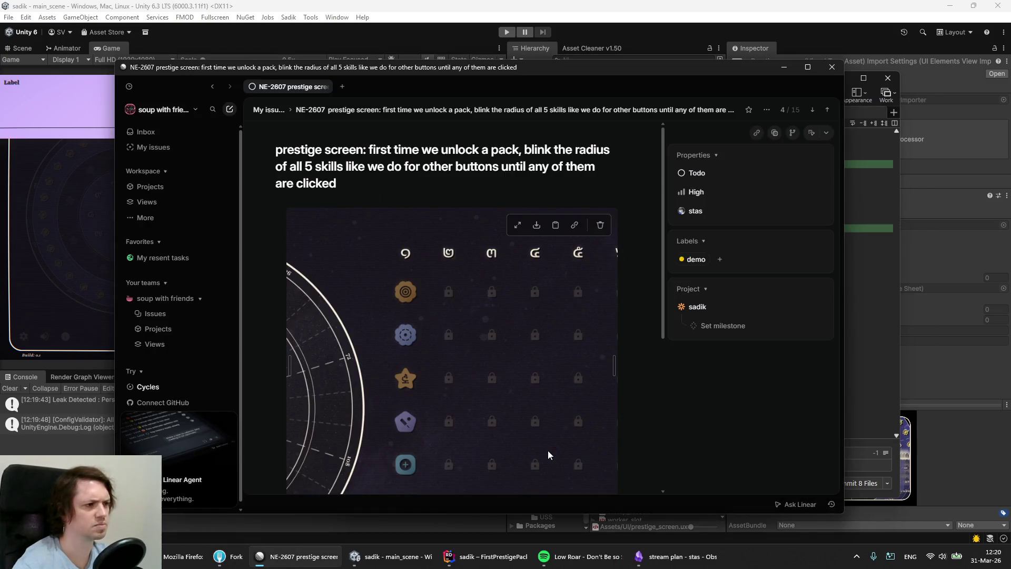
{"action": "key", "text": "alt+Tab"}
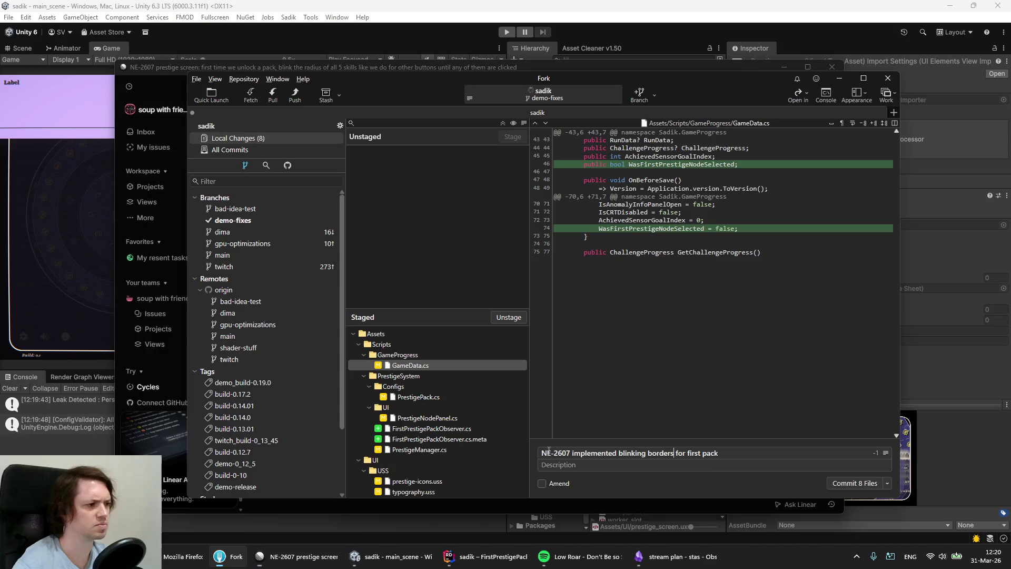
{"action": "left_click", "coordinate": [856, 483]}
Set issue NE-2607's status to Done, then show the My issues list.
{"action": "key", "text": "alt+Tab"}
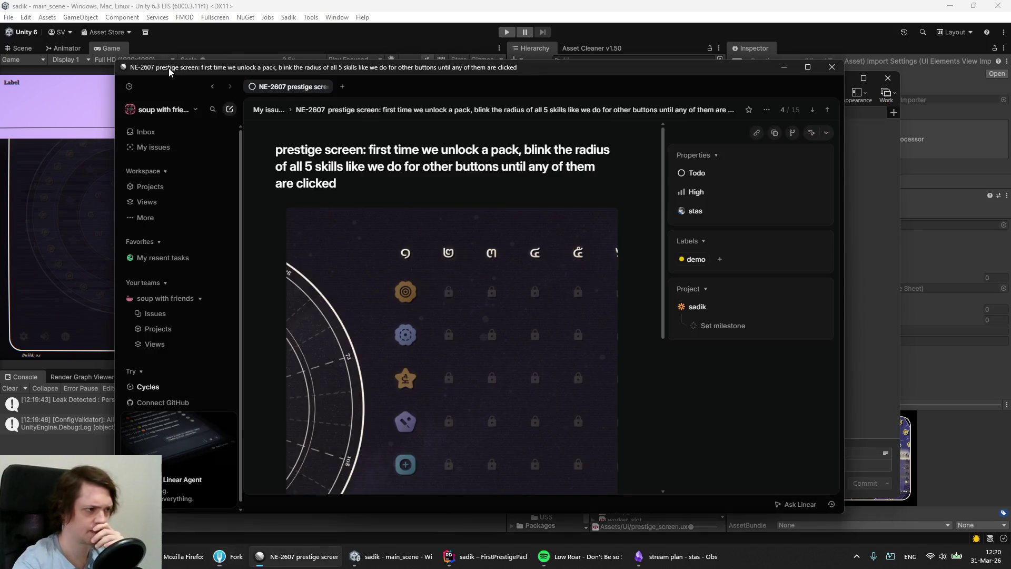
{"action": "left_click", "coordinate": [698, 173]}
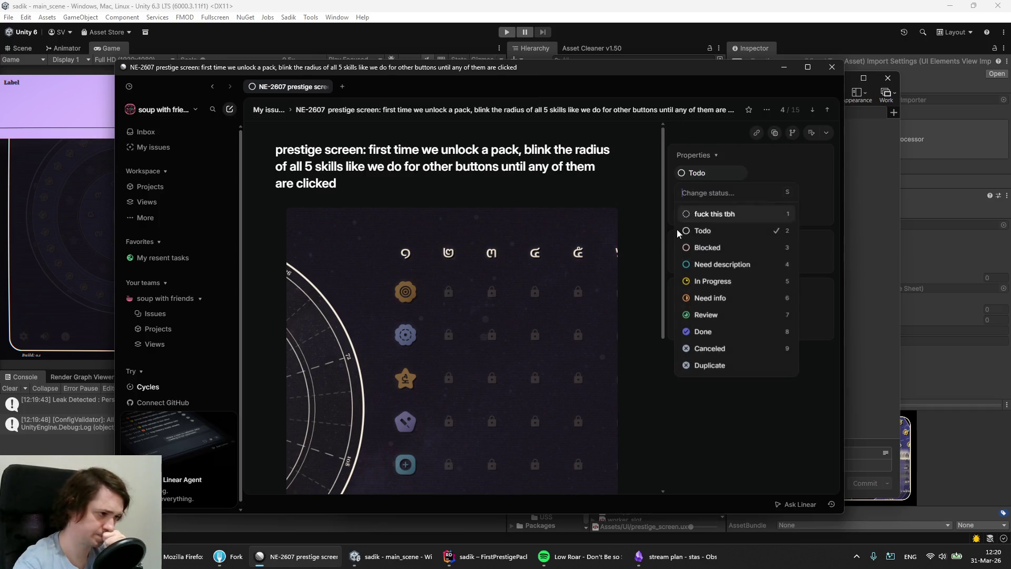
{"action": "left_click", "coordinate": [705, 333]}
{"action": "left_click", "coordinate": [166, 148]}
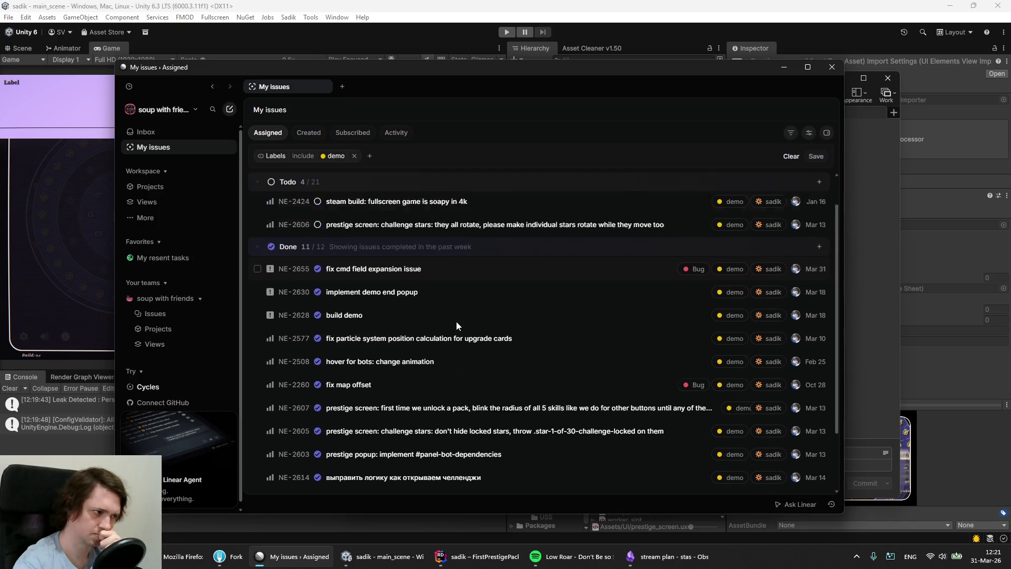
Push the demo-fixes branch to origin/demo-fixes in Fork.
{"action": "left_click", "coordinate": [226, 557]}
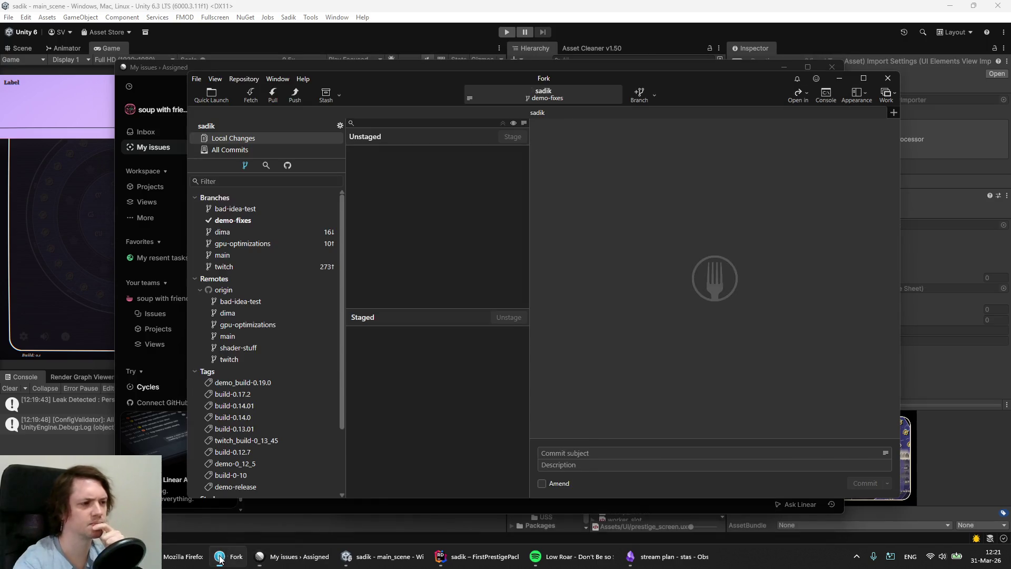
{"action": "left_click", "coordinate": [294, 94]}
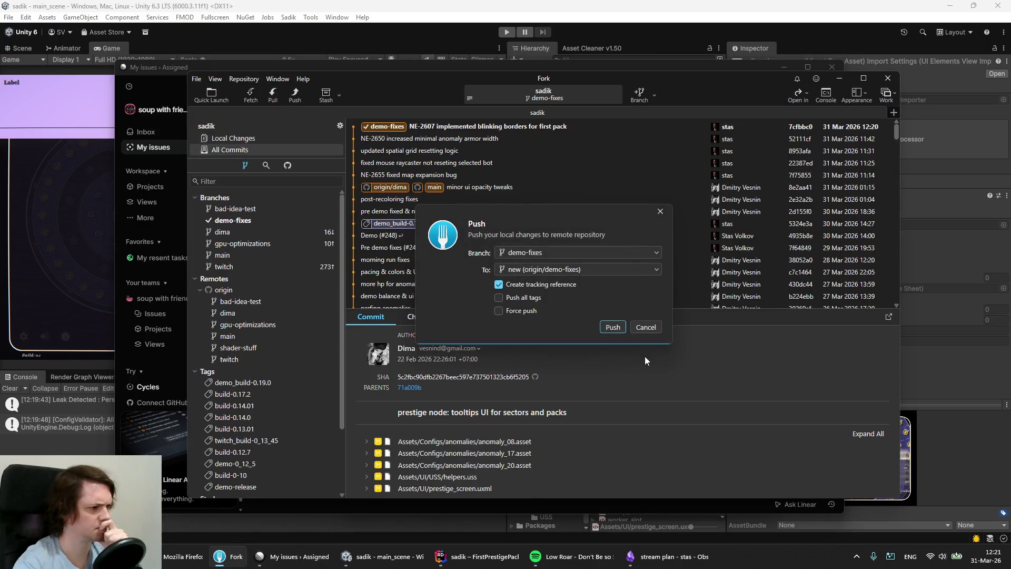
{"action": "left_click", "coordinate": [611, 330]}
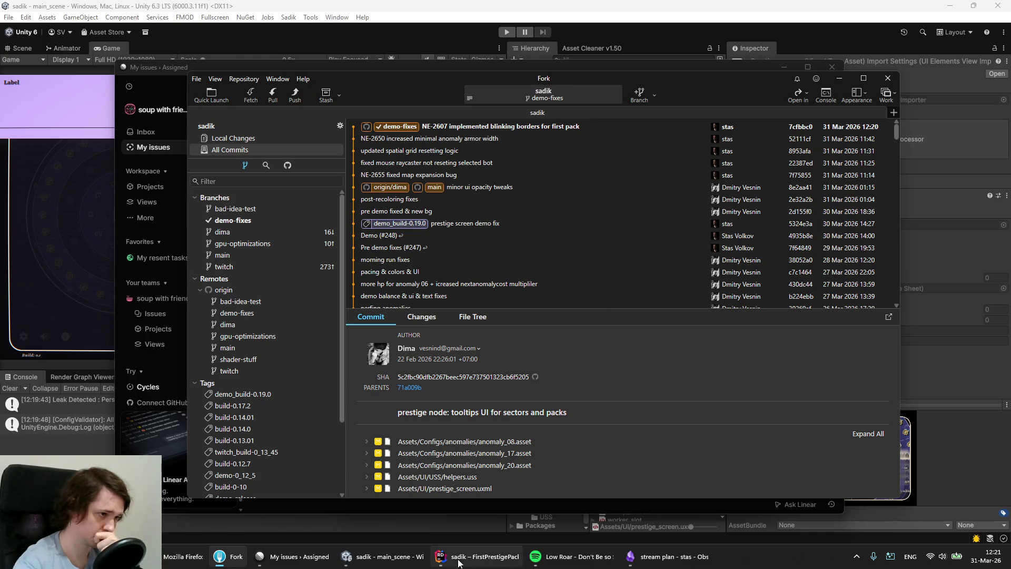
{"action": "left_click", "coordinate": [658, 562]}
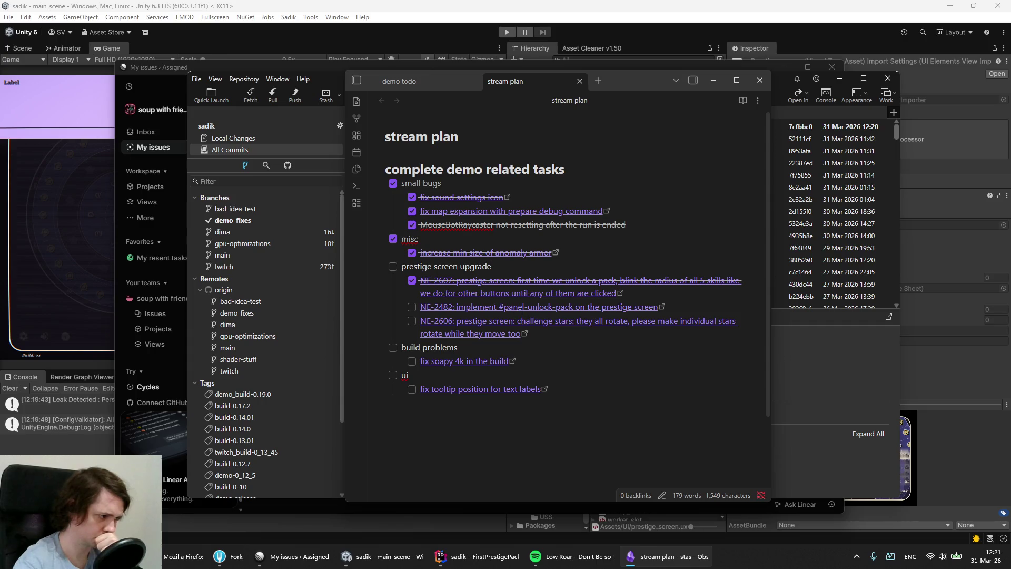
Minimize the stream plan note, then bring it back to review the remaining prestige screen tasks.
{"action": "left_click", "coordinate": [662, 563]}
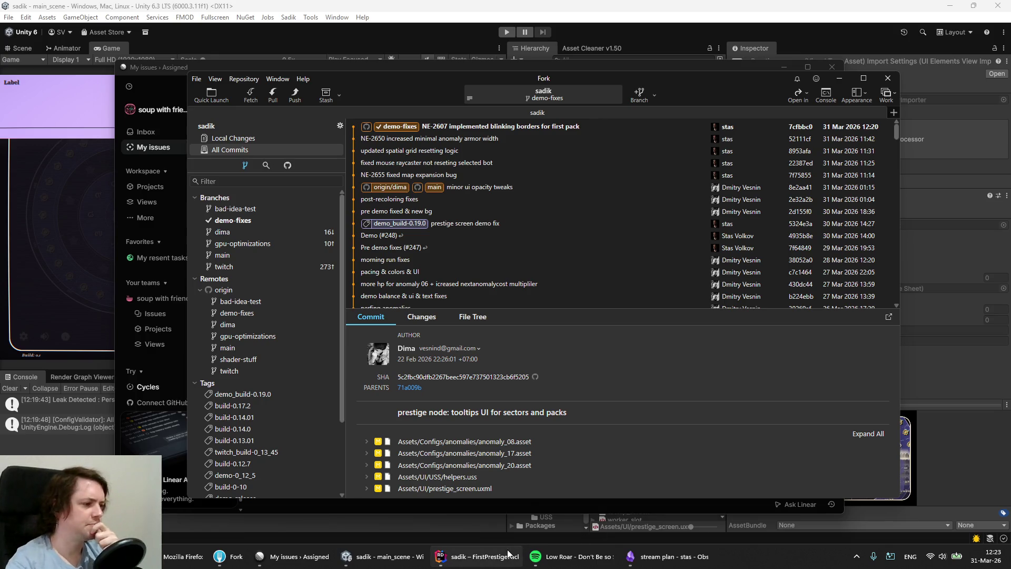
{"action": "left_click", "coordinate": [668, 556]}
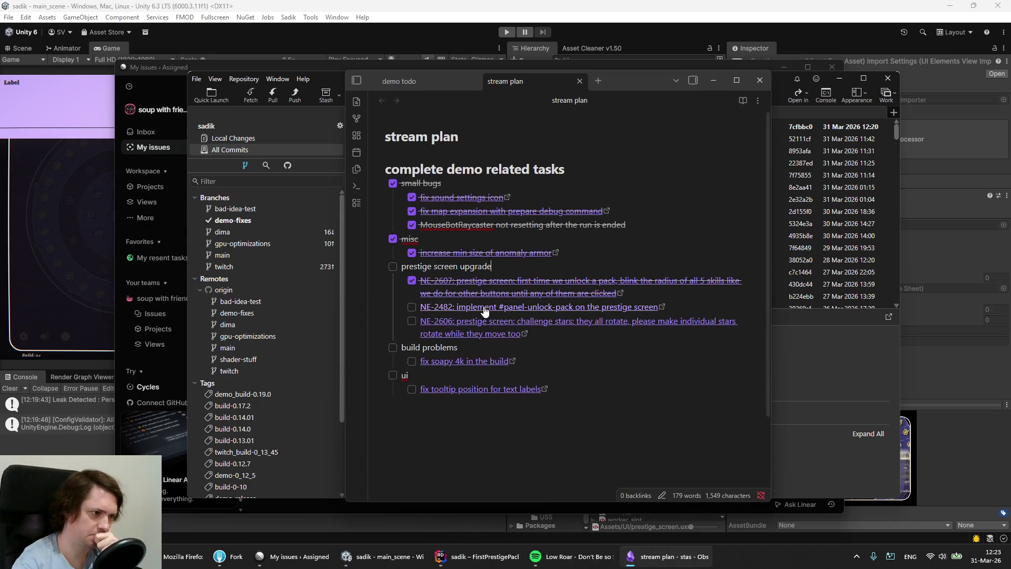
Open NE-2482 from My issues and change its status from Todo to In Progress.
{"action": "left_click", "coordinate": [297, 557]}
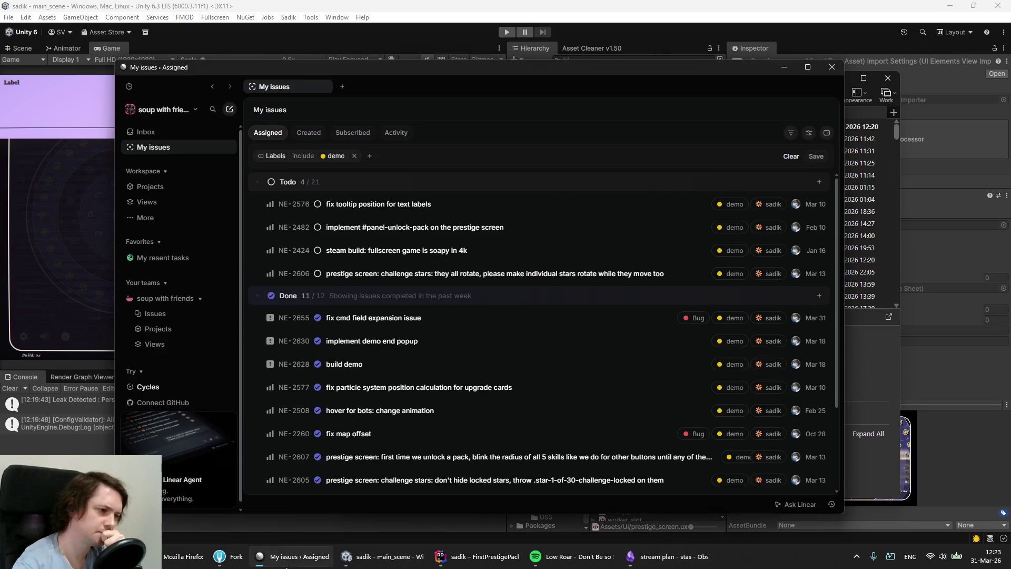
{"action": "left_click", "coordinate": [349, 229]}
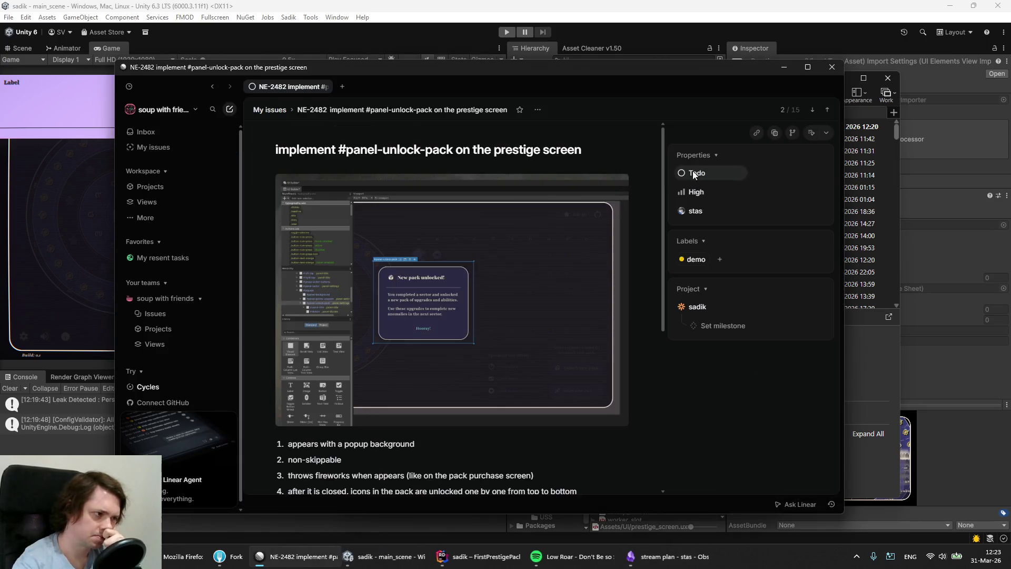
{"action": "left_click", "coordinate": [694, 173]}
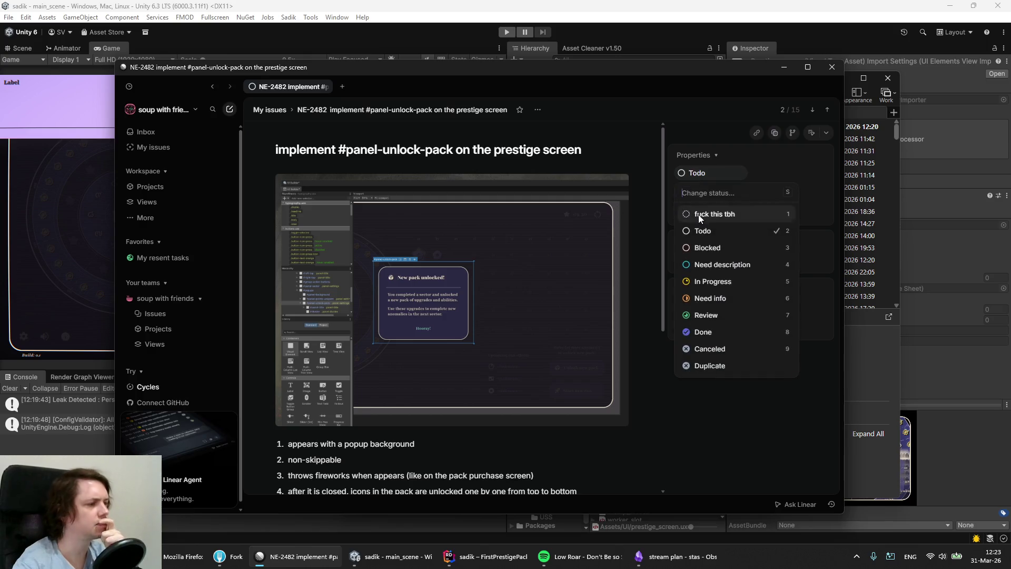
{"action": "left_click", "coordinate": [709, 283]}
{"action": "mouse_move", "coordinate": [546, 319]}
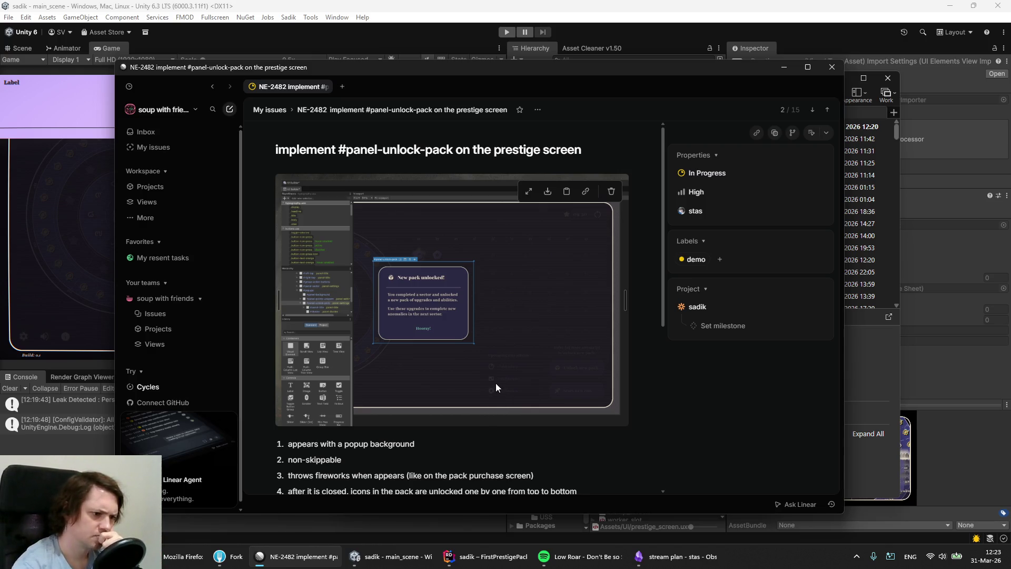
{"action": "scroll", "coordinate": [495, 387], "scroll_direction": "down", "scroll_amount": 3}
{"action": "scroll", "coordinate": [496, 383], "scroll_direction": "up", "scroll_amount": 2}
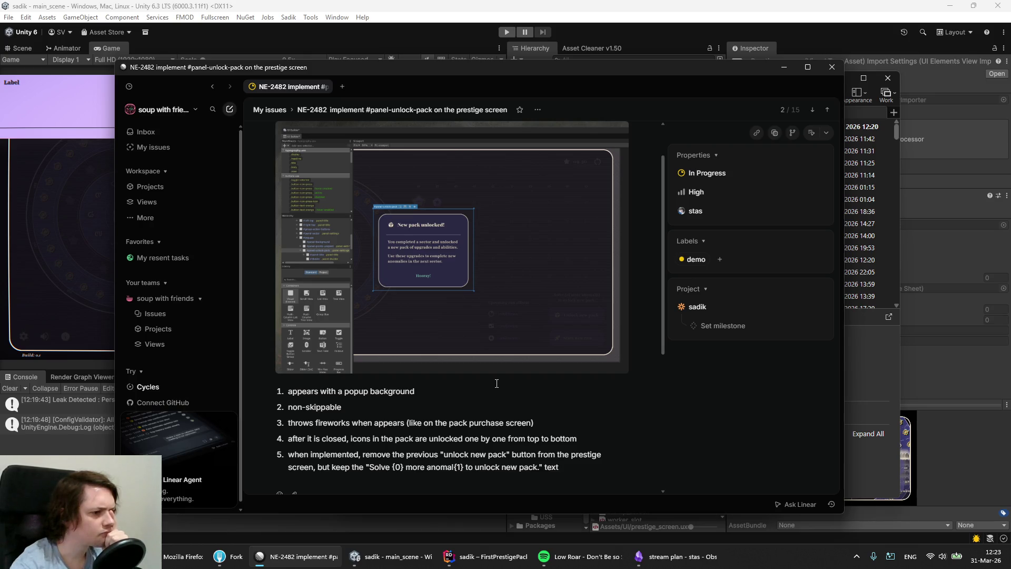
{"action": "scroll", "coordinate": [496, 383], "scroll_direction": "up", "scroll_amount": 1}
{"action": "scroll", "coordinate": [496, 383], "scroll_direction": "down", "scroll_amount": 1}
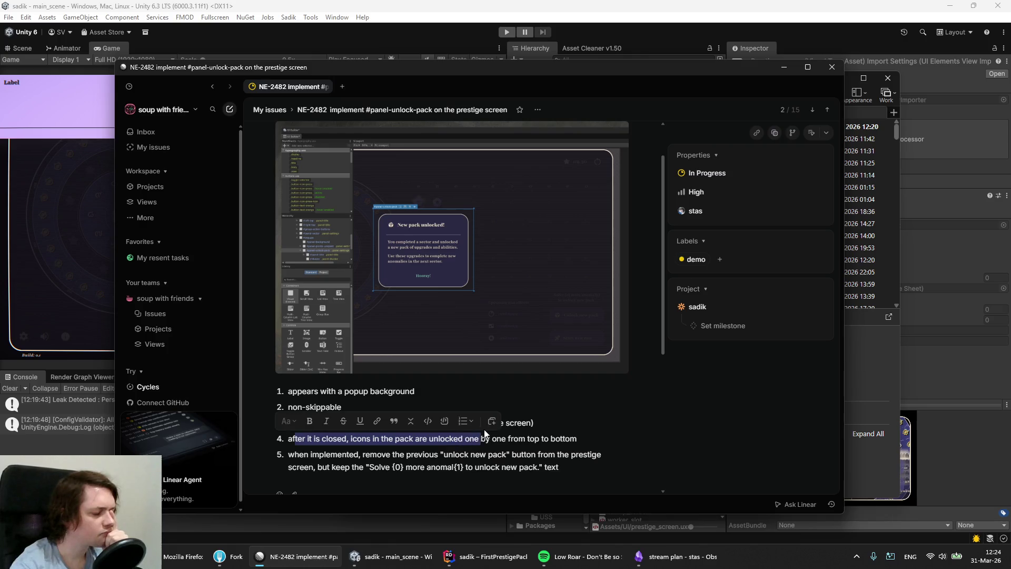
{"action": "left_click", "coordinate": [498, 441]}
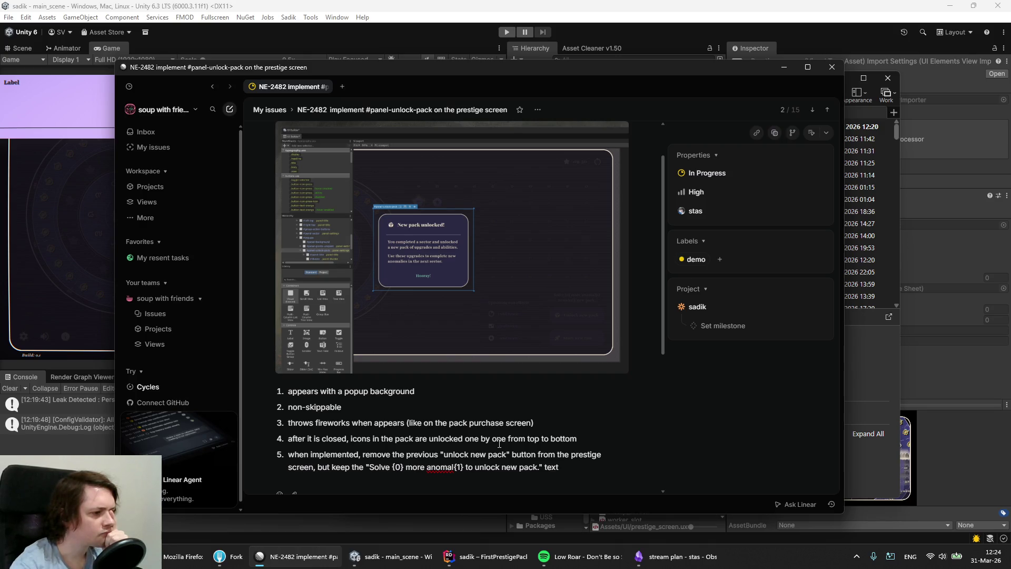
{"action": "scroll", "coordinate": [499, 444], "scroll_direction": "down", "scroll_amount": 2}
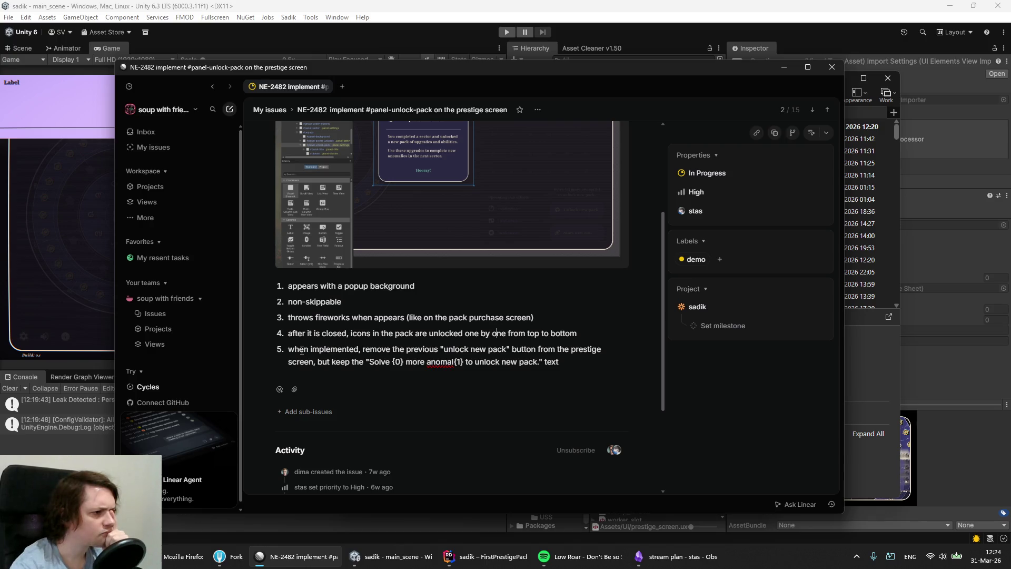
{"action": "mouse_move", "coordinate": [300, 349]}
{"action": "left_mouse_down"}
{"action": "mouse_move", "coordinate": [412, 348]}
{"action": "mouse_move", "coordinate": [407, 360]}
{"action": "left_mouse_up"}
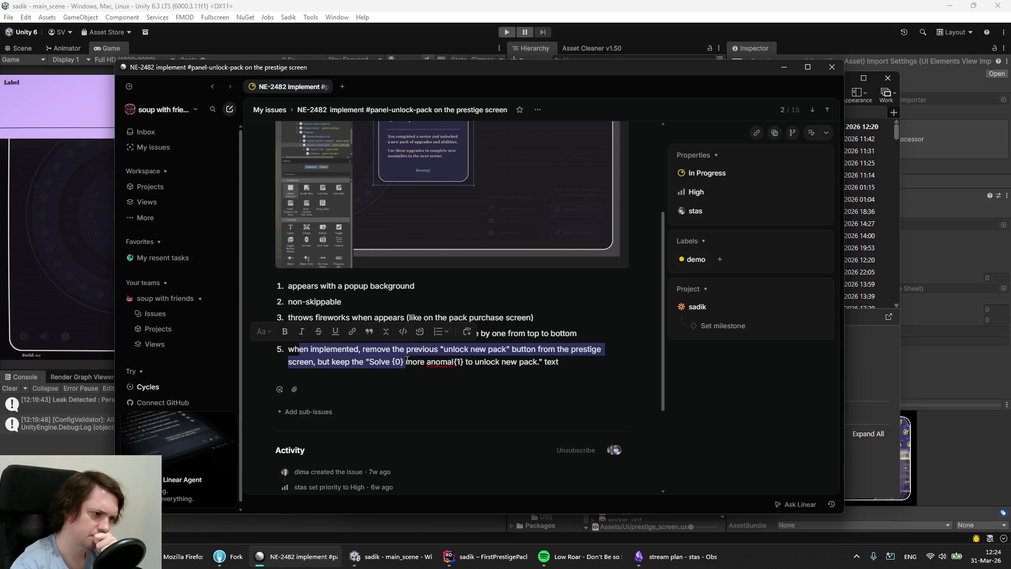
{"action": "left_click", "coordinate": [474, 347]}
{"action": "left_click_drag", "start_coordinate": [474, 348], "coordinate": [500, 361]}
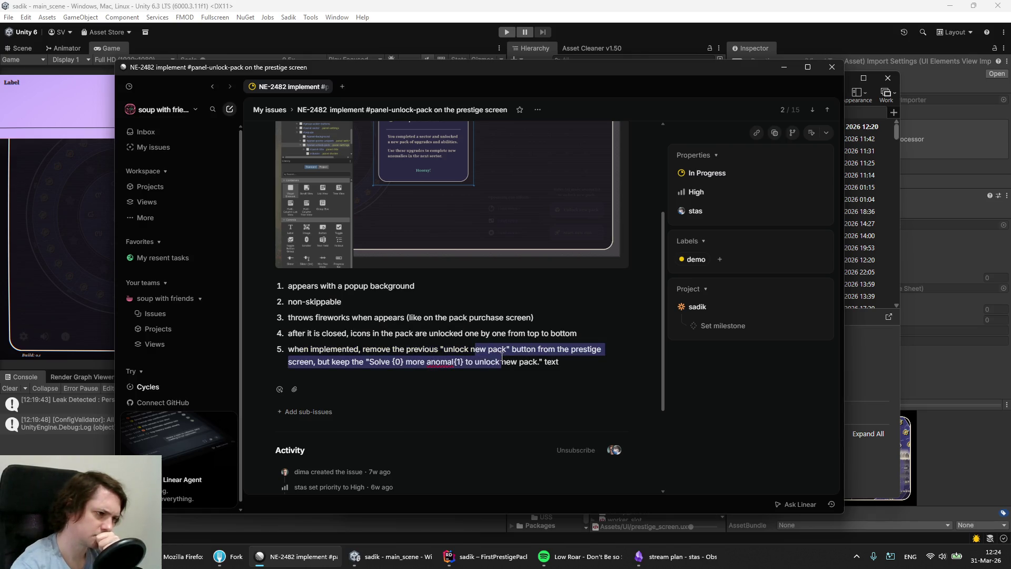
{"action": "scroll", "coordinate": [500, 360], "scroll_direction": "up", "scroll_amount": 2}
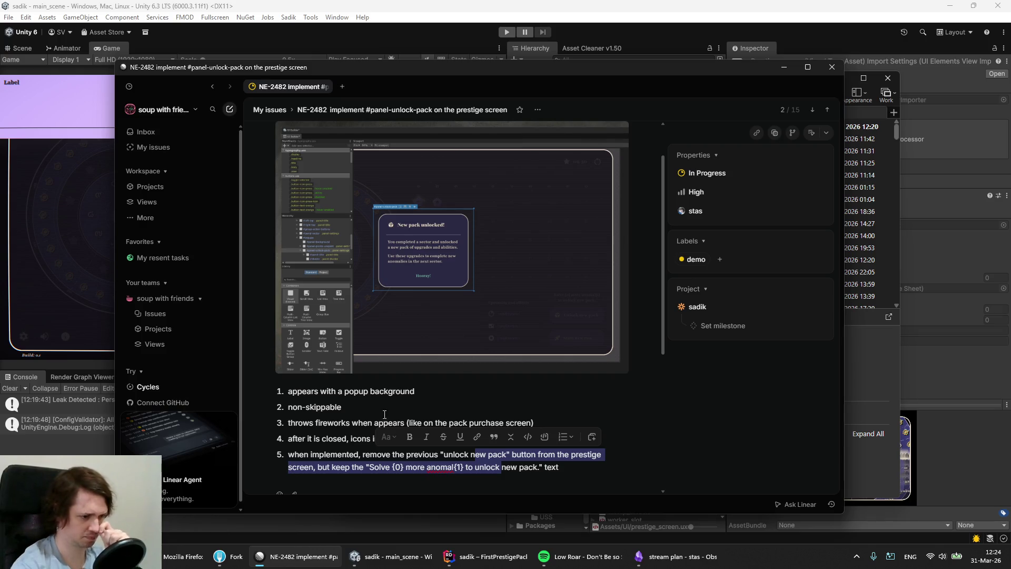
{"action": "left_click", "coordinate": [334, 422]}
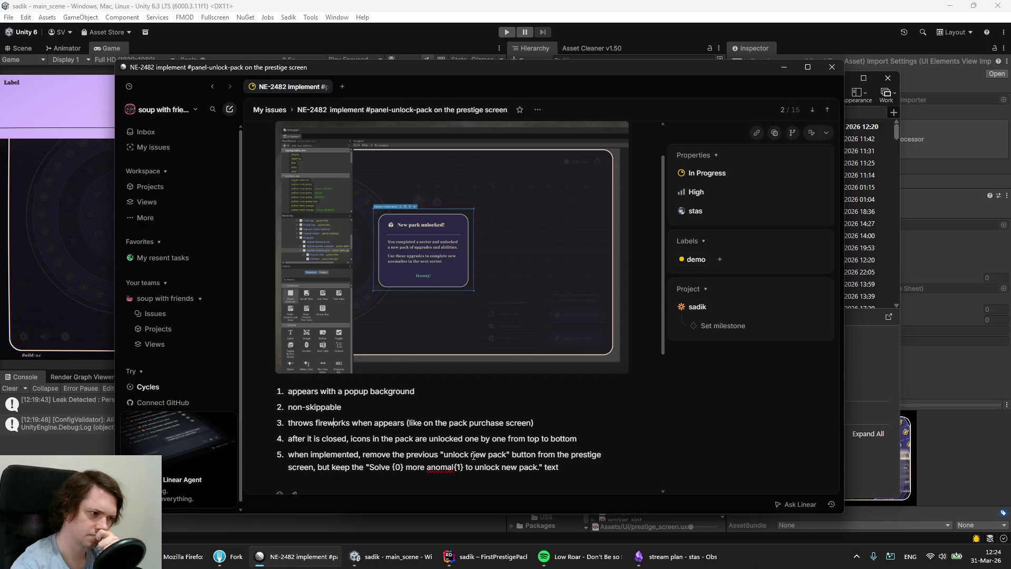
{"action": "left_click_drag", "start_coordinate": [321, 438], "coordinate": [441, 438]}
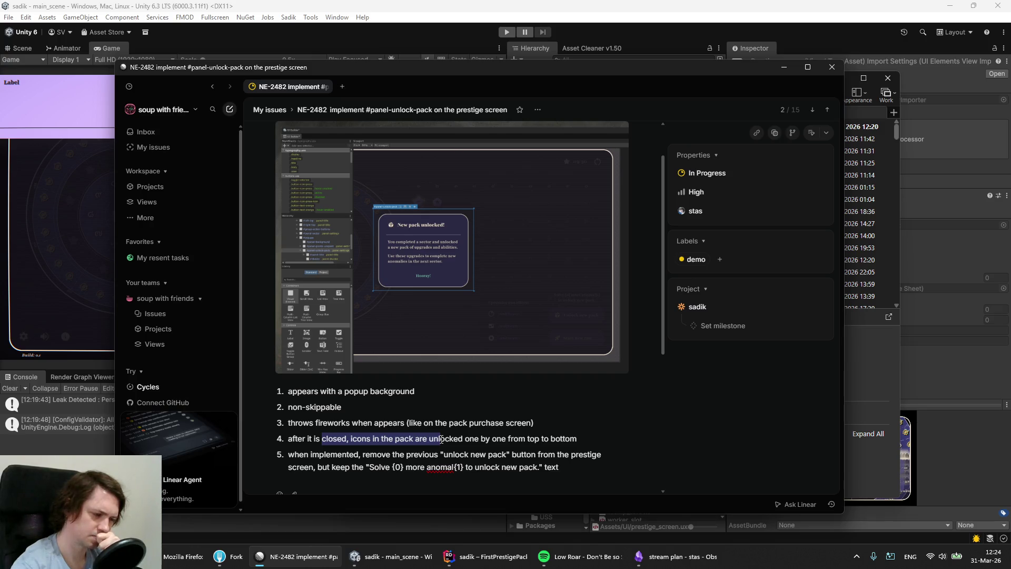
{"action": "left_click_drag", "start_coordinate": [441, 438], "coordinate": [441, 439]}
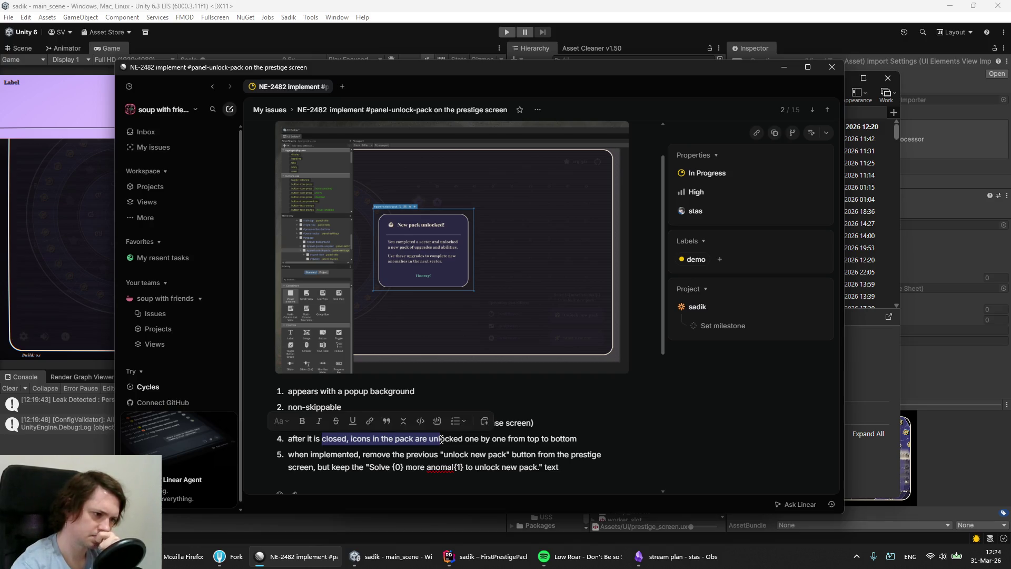
{"action": "left_click_drag", "start_coordinate": [367, 438], "coordinate": [586, 441]}
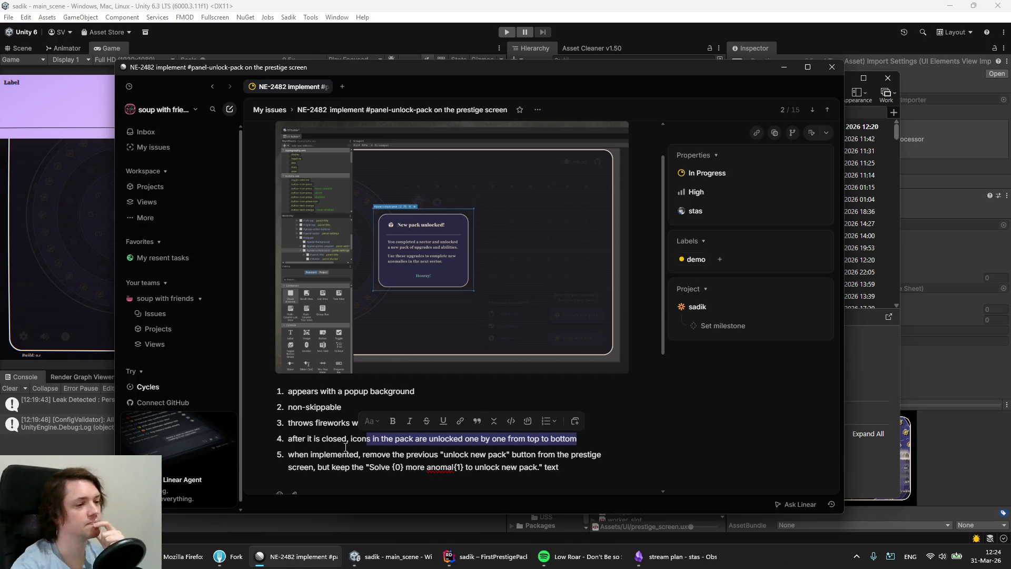
{"action": "left_click", "coordinate": [316, 438]}
{"action": "left_click_drag", "start_coordinate": [289, 439], "coordinate": [580, 440]}
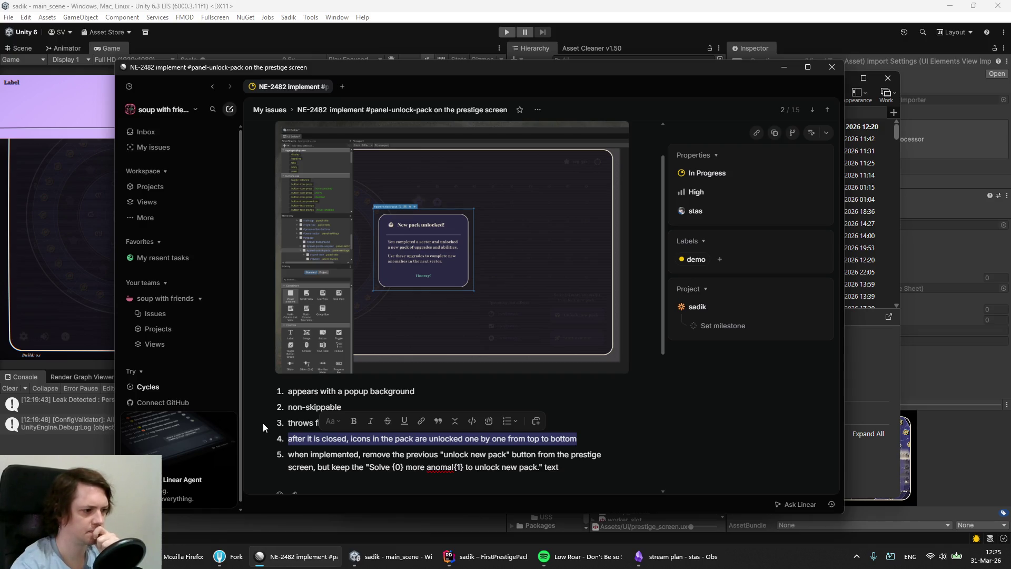
{"action": "left_click", "coordinate": [467, 561]}
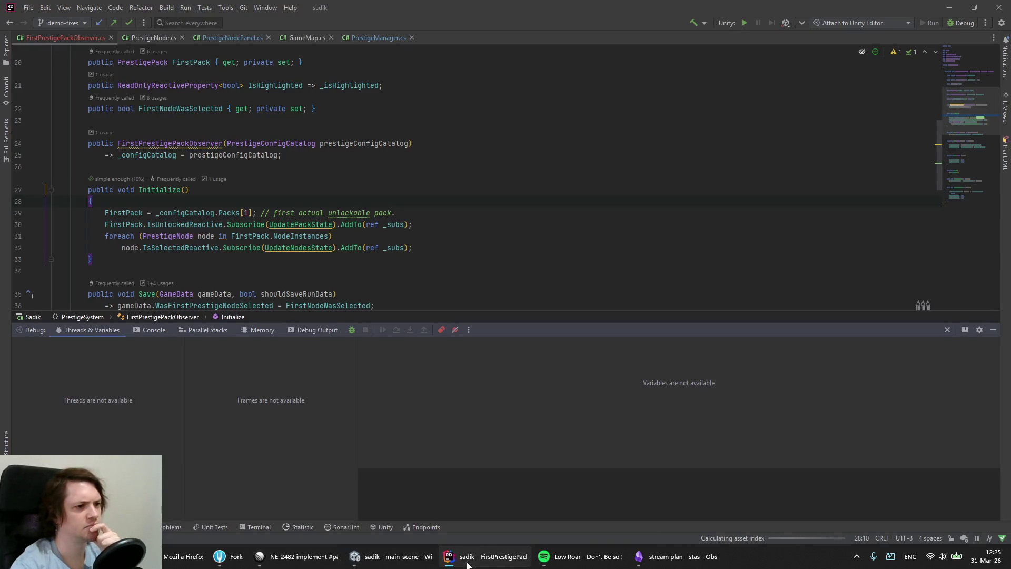
{"action": "left_click", "coordinate": [992, 331]}
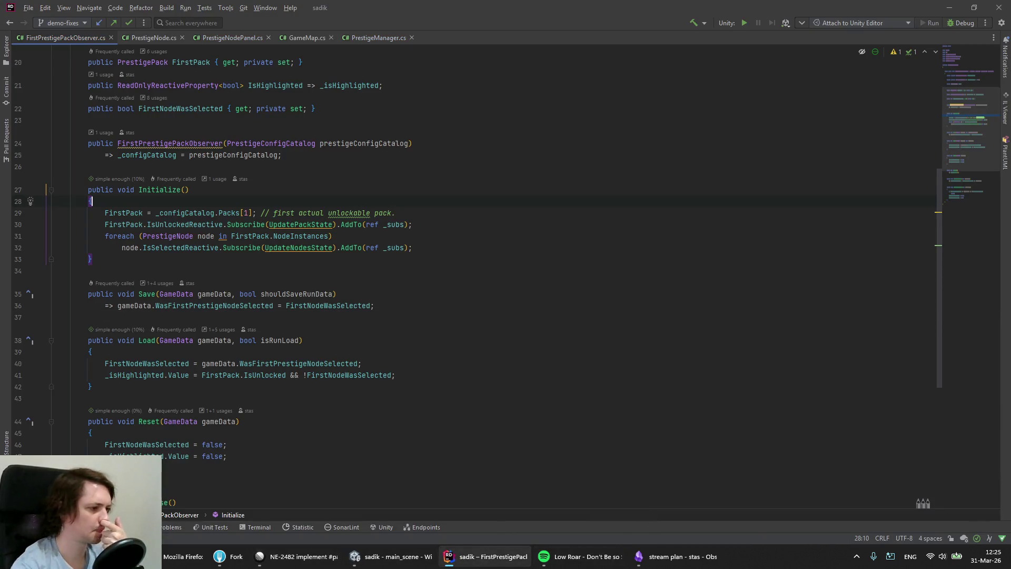
{"action": "left_click", "coordinate": [681, 556]}
{"action": "left_click", "coordinate": [389, 556]}
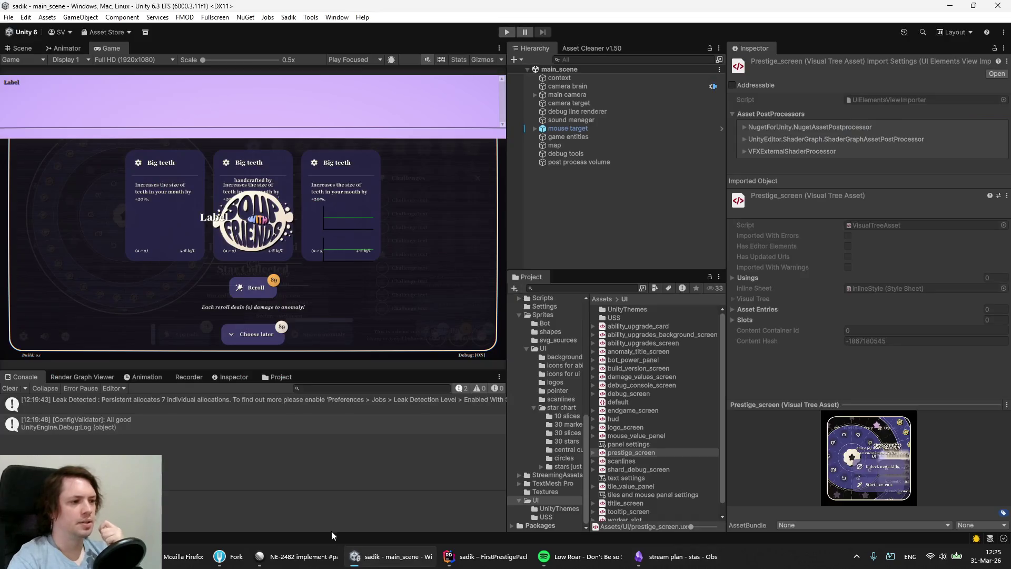
{"action": "left_click", "coordinate": [316, 556]}
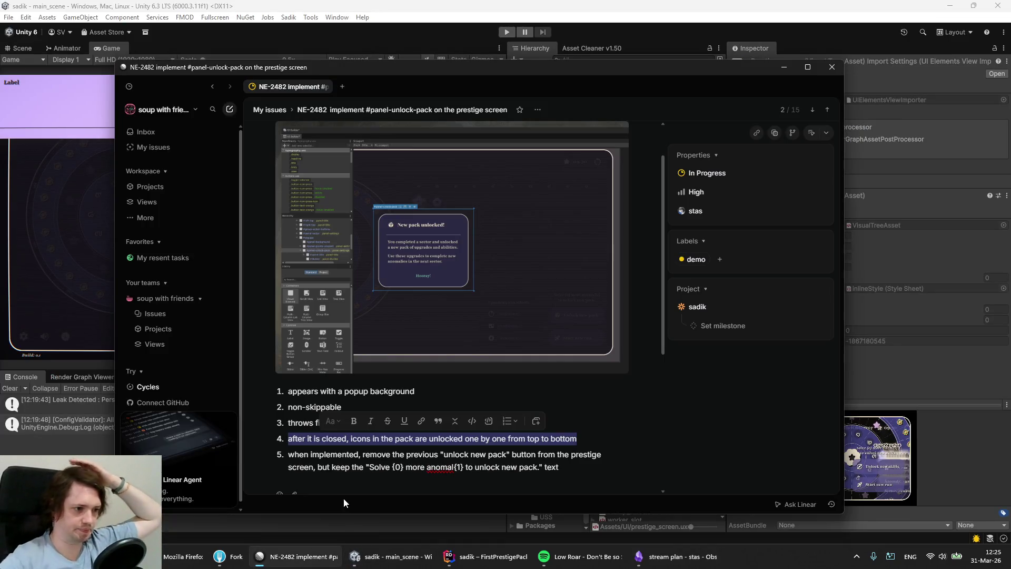
{"action": "left_click", "coordinate": [322, 466]}
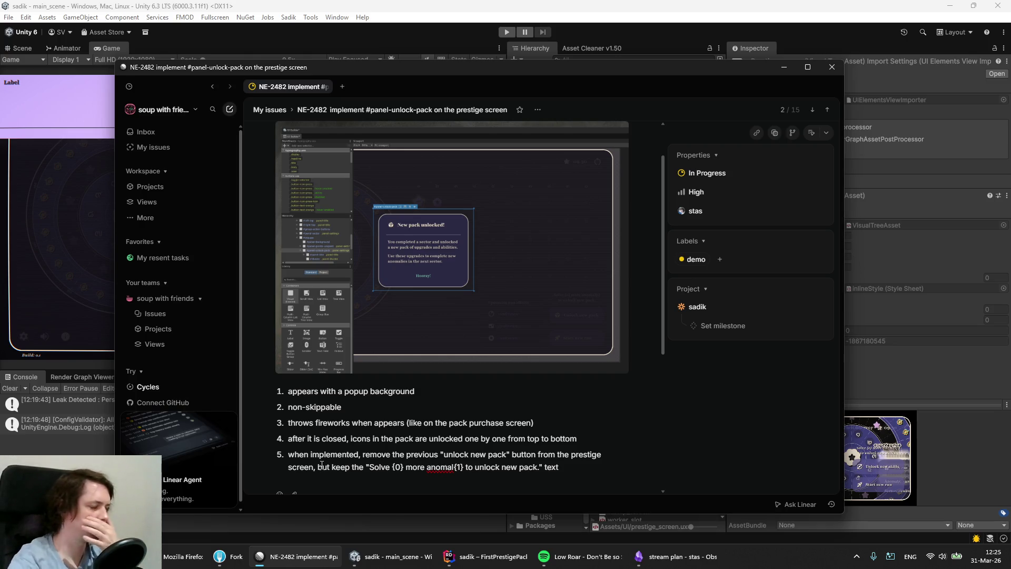
{"action": "mouse_move", "coordinate": [288, 202]}
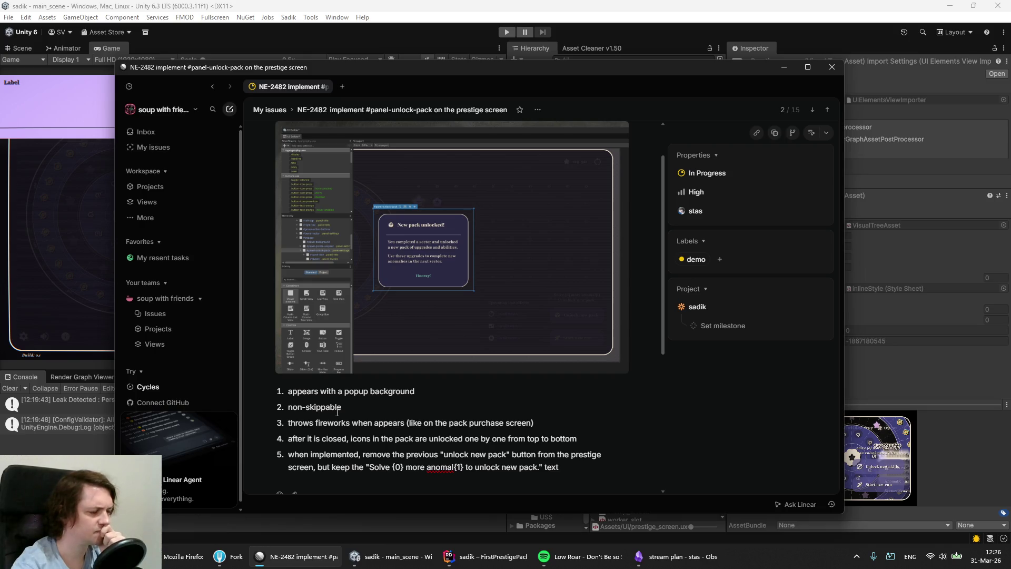
{"action": "scroll", "coordinate": [337, 411], "scroll_direction": "down", "scroll_amount": 1}
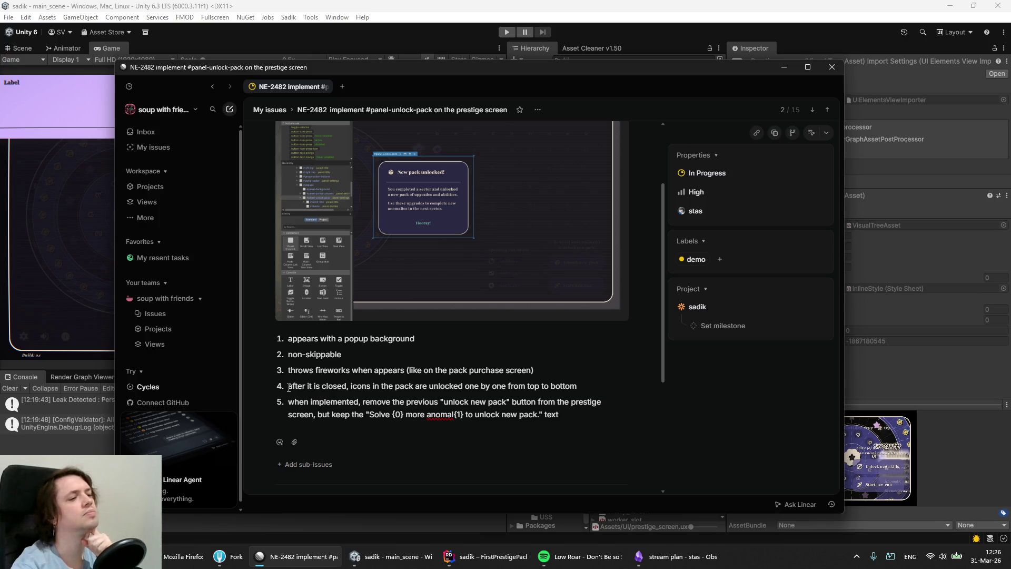
{"action": "left_click_drag", "start_coordinate": [288, 386], "coordinate": [577, 386]}
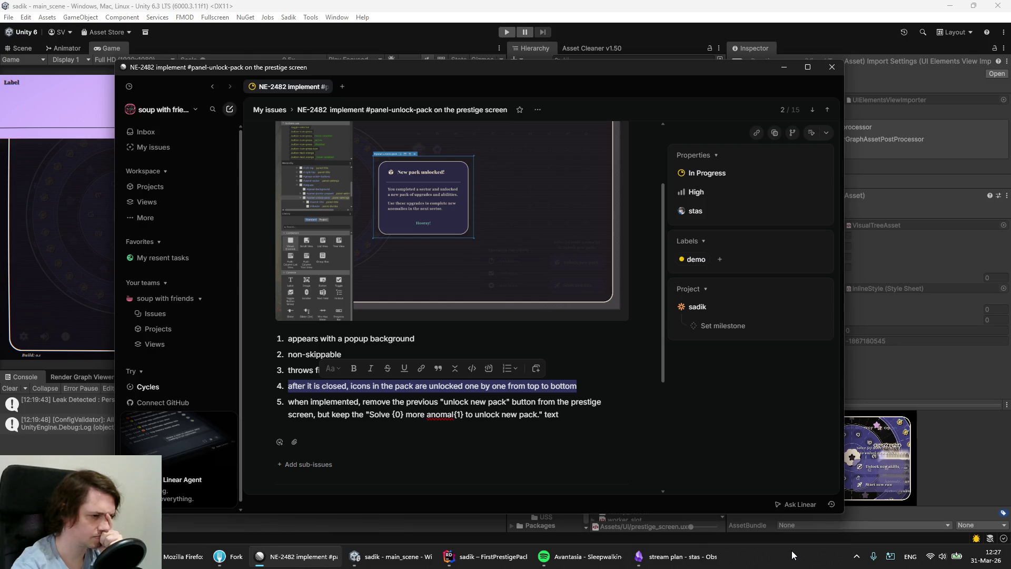
{"action": "mouse_move", "coordinate": [612, 565]}
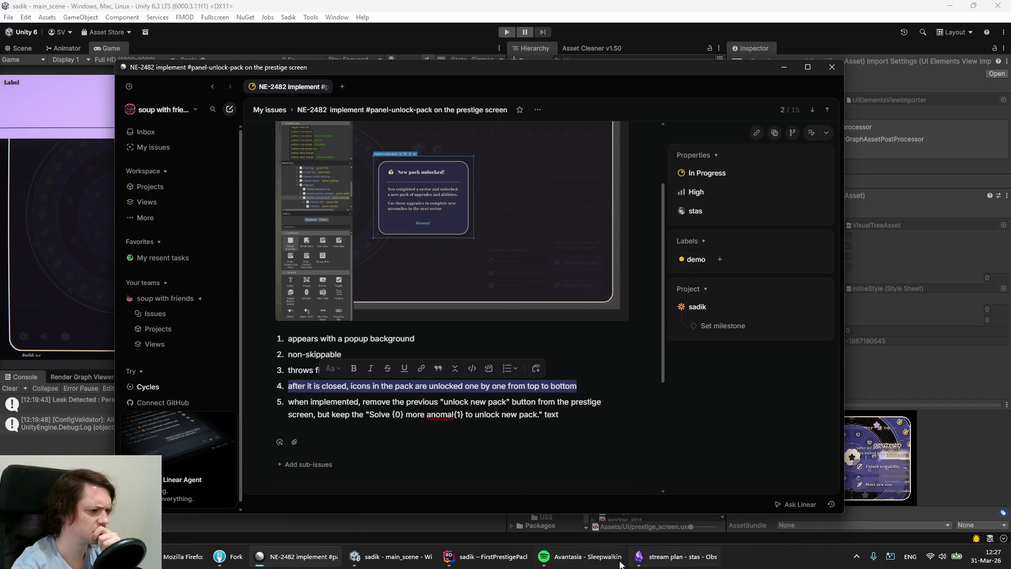
{"action": "left_click", "coordinate": [611, 563]}
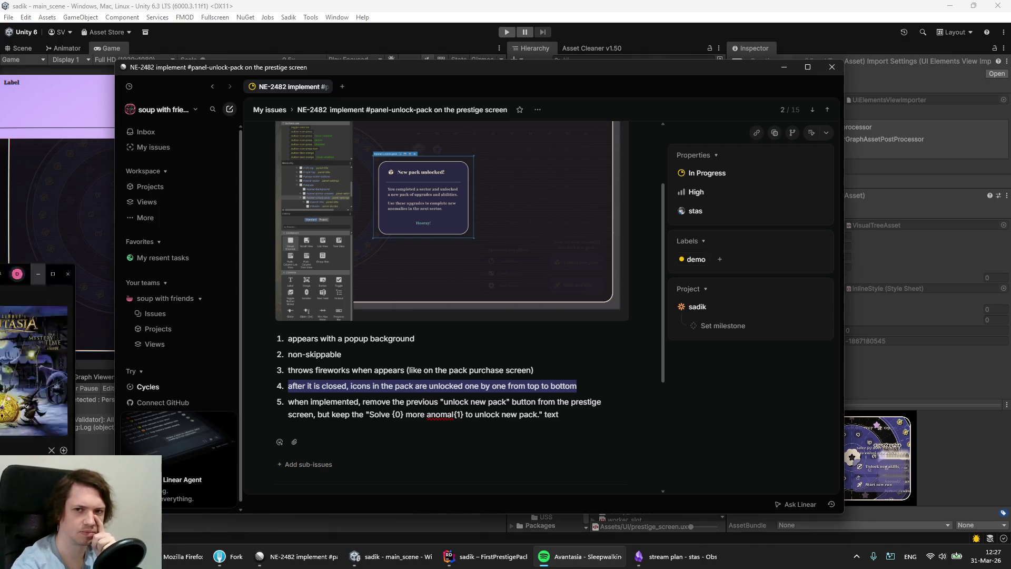
{"action": "left_click", "coordinate": [303, 556]}
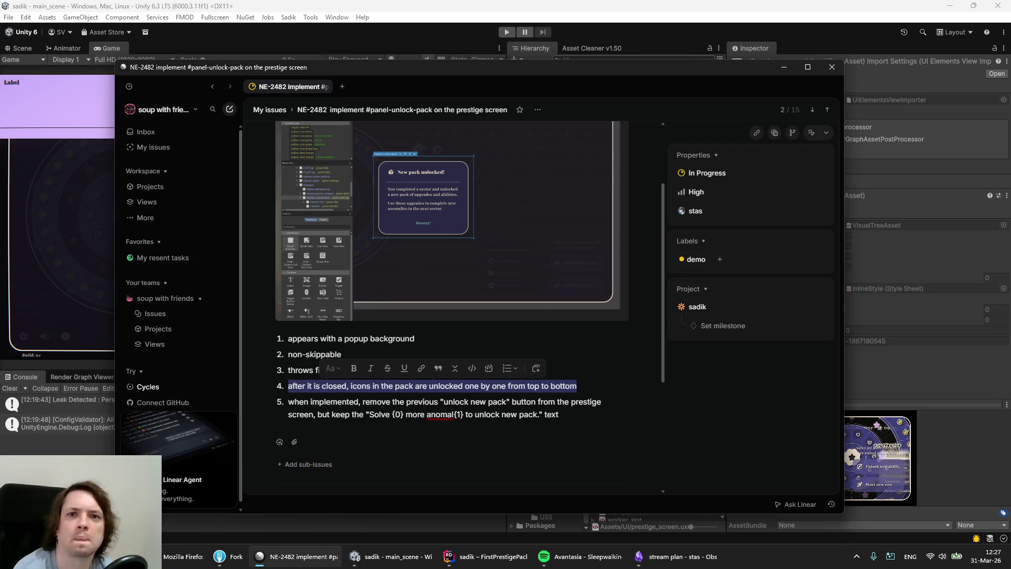
Select display 2 in Display settings and review its resolution list without changing it.
{"action": "key", "text": "alt+Tab"}
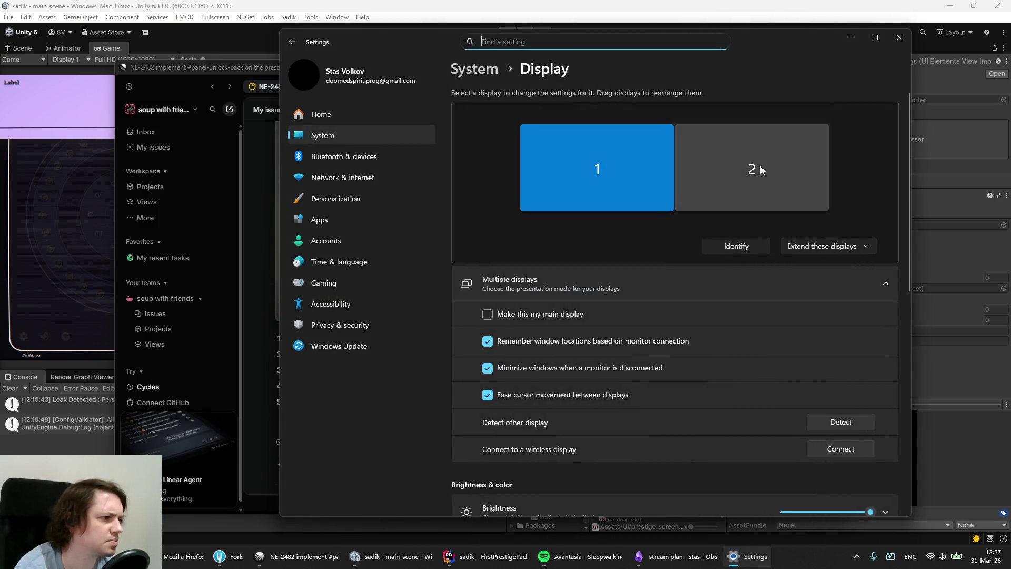
{"action": "left_click", "coordinate": [759, 165]}
{"action": "scroll", "coordinate": [706, 329], "scroll_direction": "down", "scroll_amount": 5}
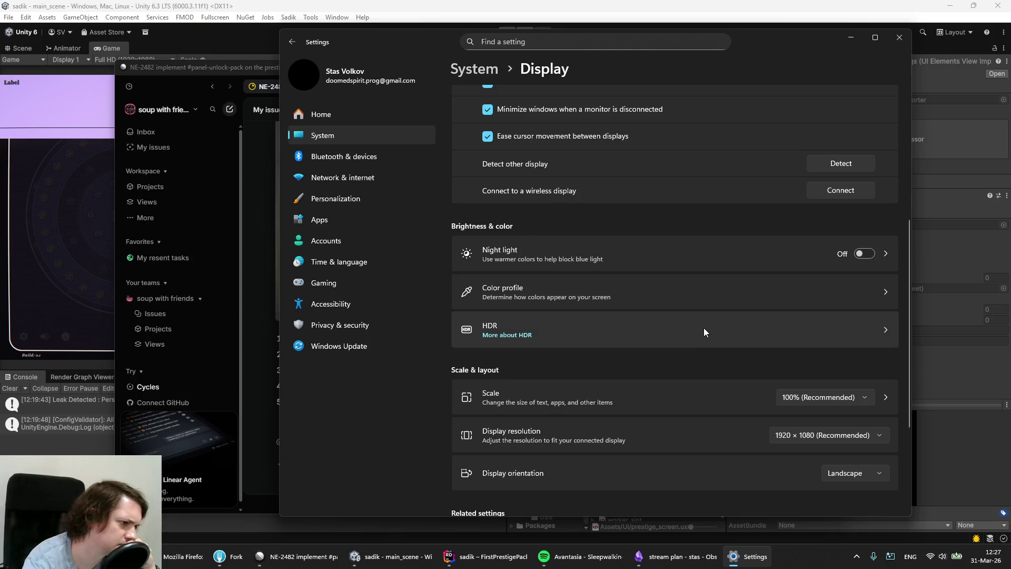
{"action": "left_click", "coordinate": [794, 441]}
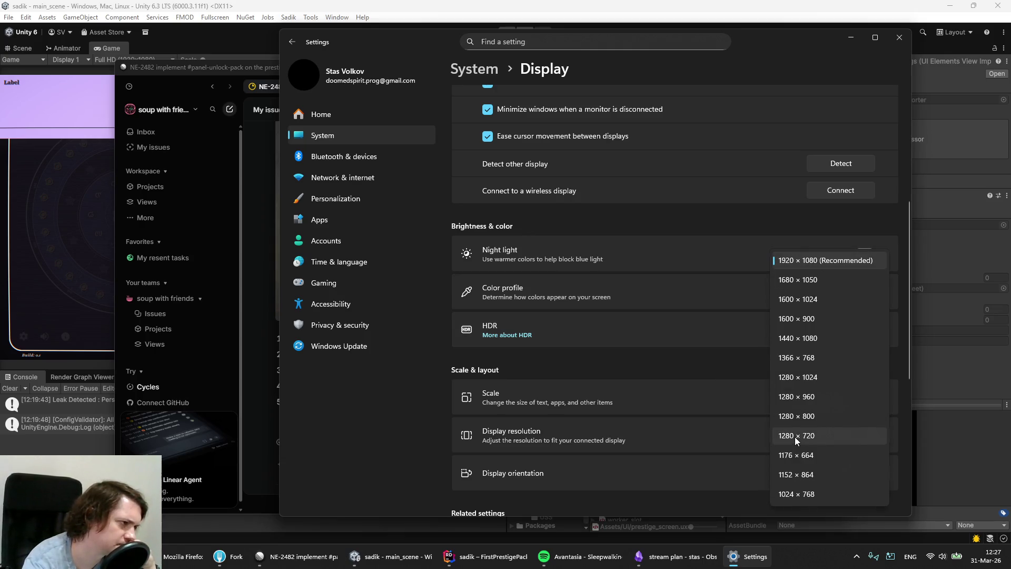
{"action": "left_click", "coordinate": [531, 356]}
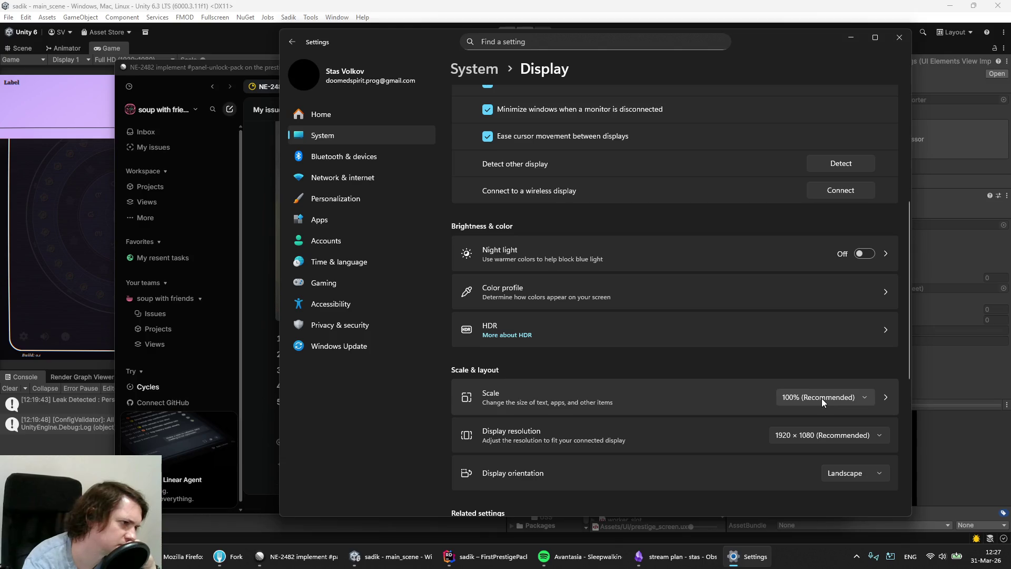
Keep display 2 at 1920 × 1080 and open its HDR settings.
{"action": "scroll", "coordinate": [754, 422], "scroll_direction": "down", "scroll_amount": 4}
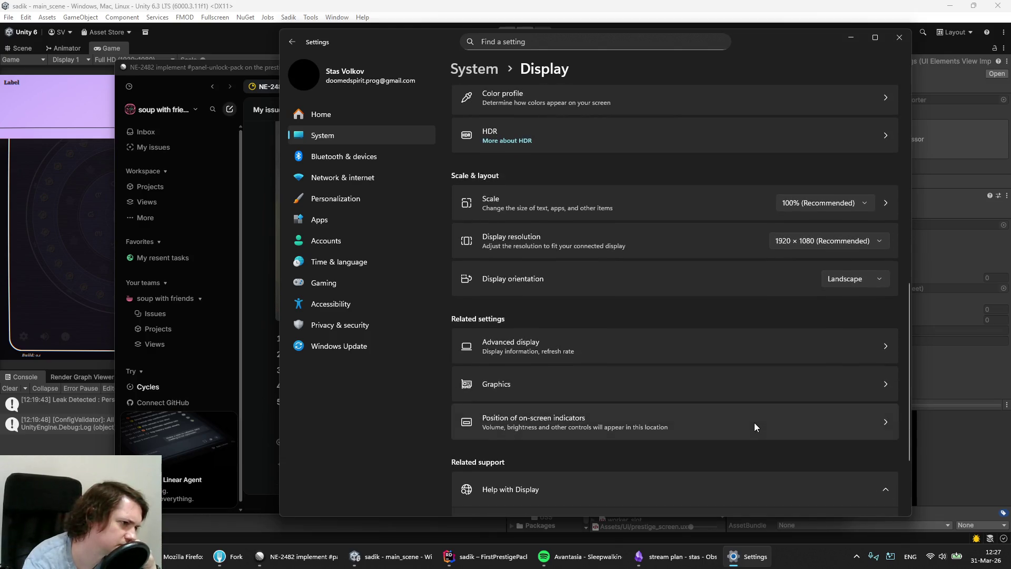
{"action": "scroll", "coordinate": [754, 422], "scroll_direction": "down", "scroll_amount": 2}
{"action": "scroll", "coordinate": [753, 422], "scroll_direction": "up", "scroll_amount": 4}
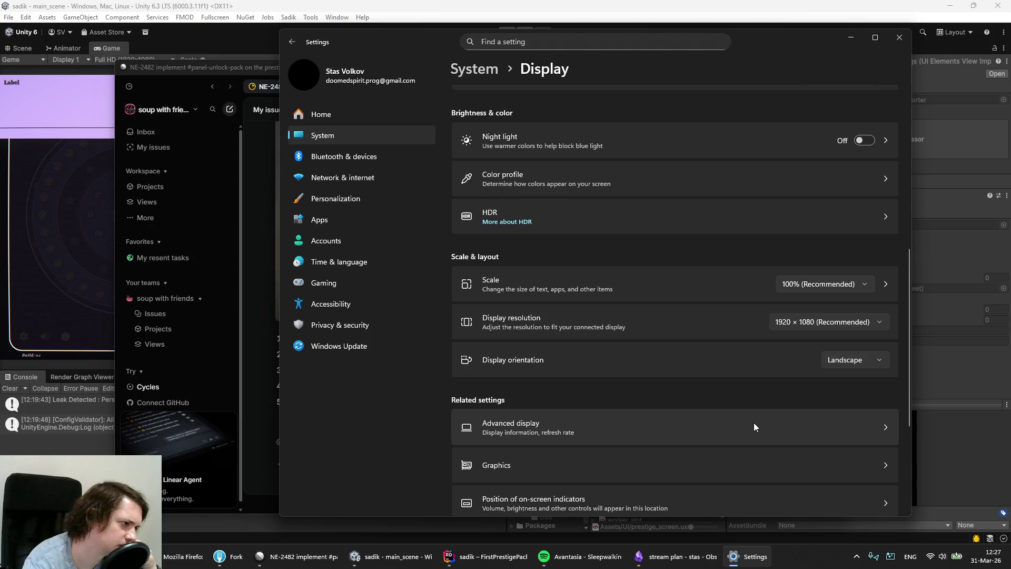
{"action": "scroll", "coordinate": [753, 422], "scroll_direction": "up", "scroll_amount": 3}
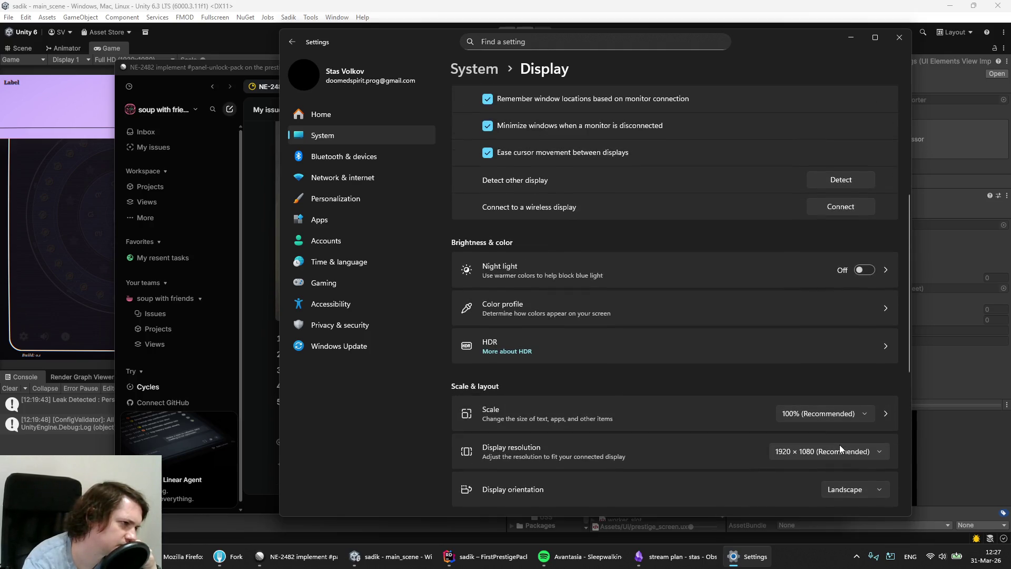
{"action": "left_click", "coordinate": [839, 445]}
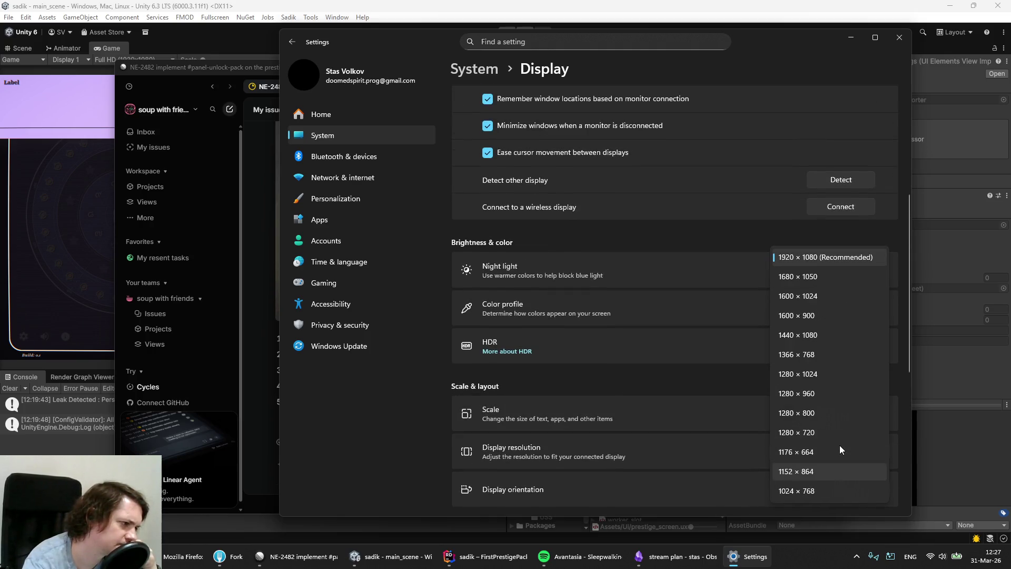
{"action": "left_click", "coordinate": [703, 363]}
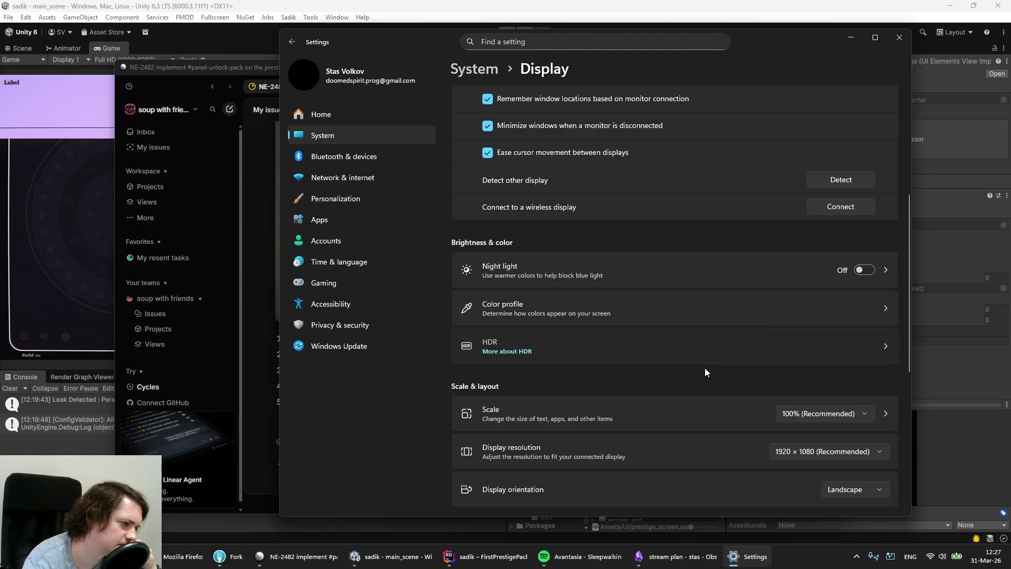
{"action": "left_click", "coordinate": [705, 369]}
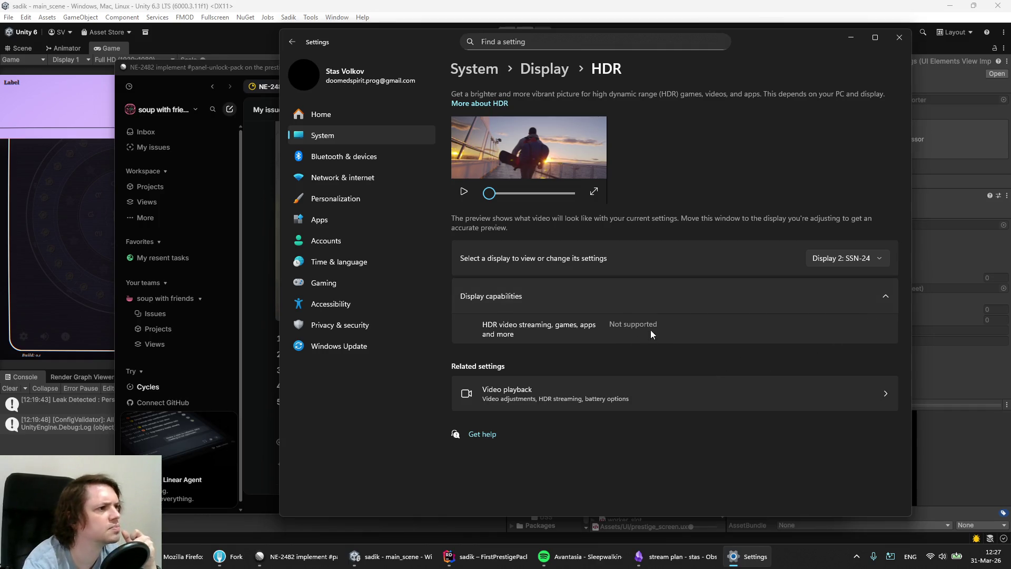
Go back to Display settings and check display 1's available resolutions, leaving it unchanged.
{"action": "left_click", "coordinate": [544, 74]}
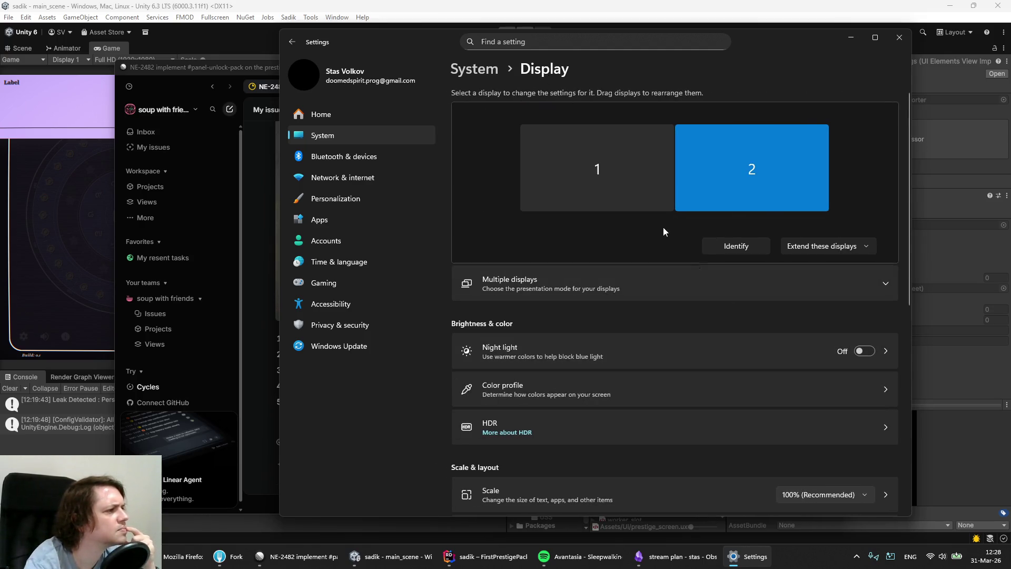
{"action": "left_click", "coordinate": [625, 182]}
{"action": "scroll", "coordinate": [701, 349], "scroll_direction": "down", "scroll_amount": 5}
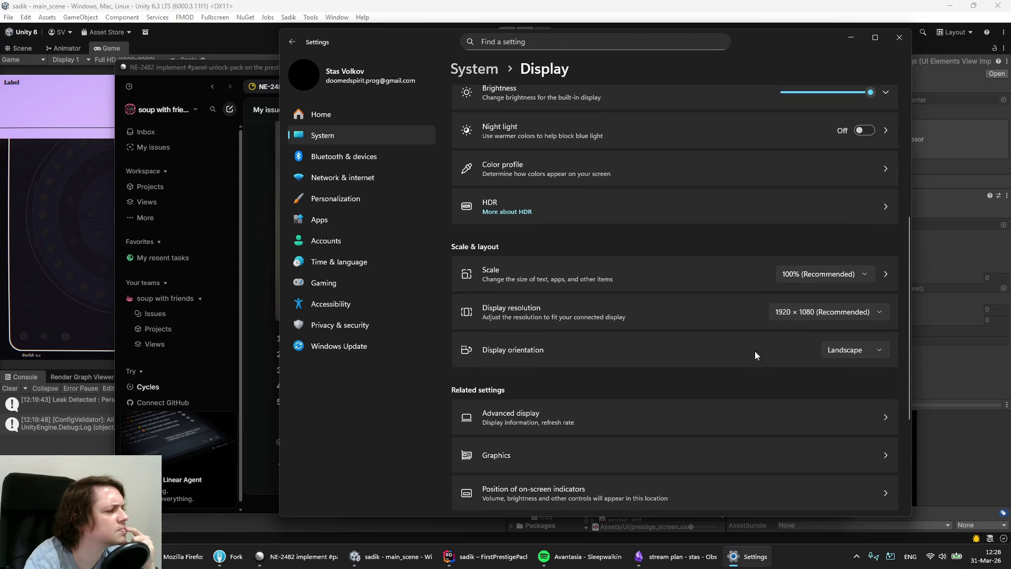
{"action": "left_click", "coordinate": [813, 311]}
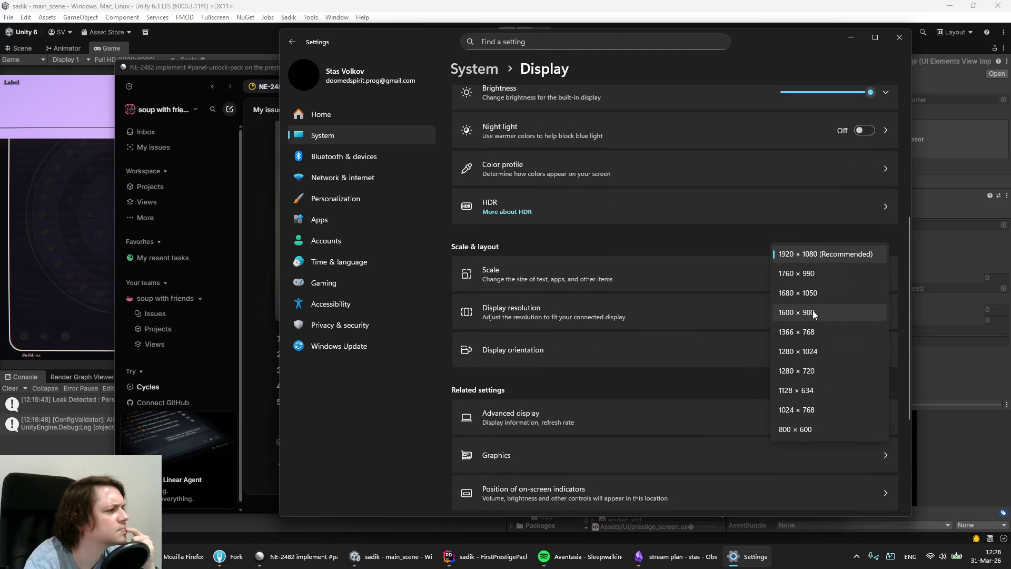
{"action": "left_click", "coordinate": [677, 238]}
{"action": "scroll", "coordinate": [588, 223], "scroll_direction": "up", "scroll_amount": 5}
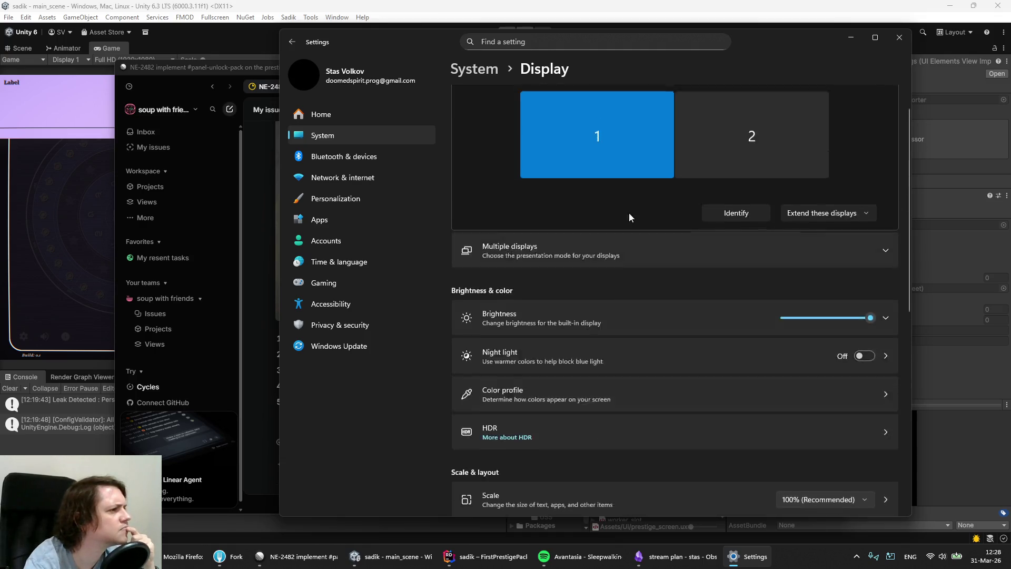
Select display 2 and check its available resolutions, keeping it at 1920 × 1080.
{"action": "left_click", "coordinate": [725, 164]}
{"action": "scroll", "coordinate": [752, 333], "scroll_direction": "down", "scroll_amount": 3}
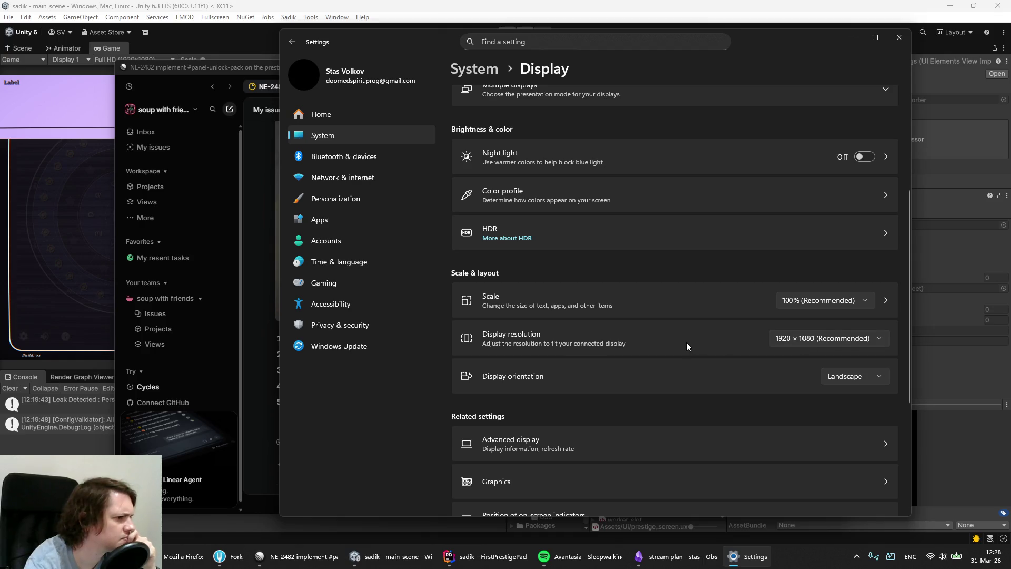
{"action": "scroll", "coordinate": [686, 346], "scroll_direction": "up", "scroll_amount": 1}
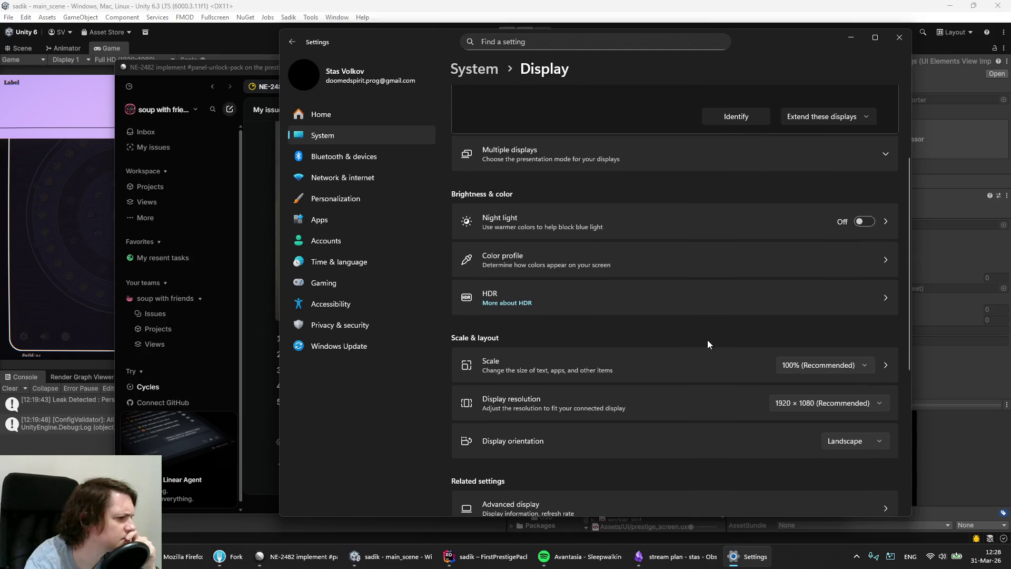
{"action": "scroll", "coordinate": [706, 342], "scroll_direction": "down", "scroll_amount": 2}
{"action": "left_click", "coordinate": [803, 274]}
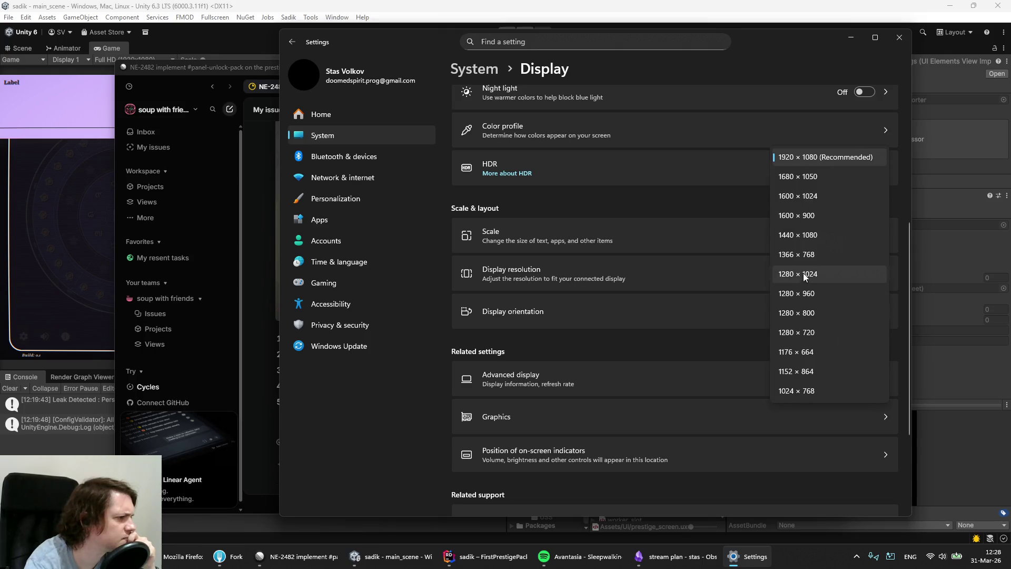
{"action": "left_click", "coordinate": [647, 218]}
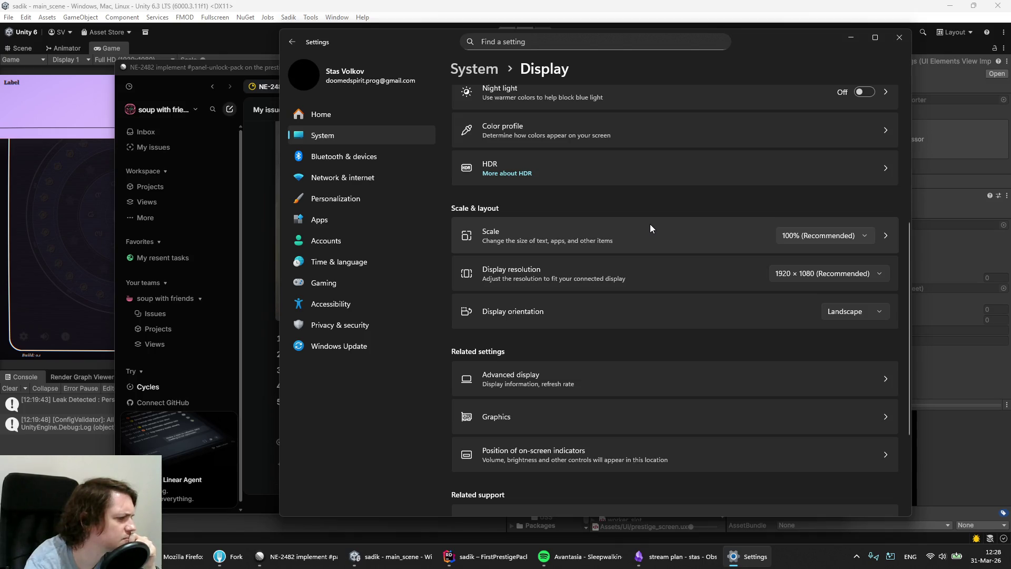
{"action": "scroll", "coordinate": [650, 254], "scroll_direction": "up", "scroll_amount": 4}
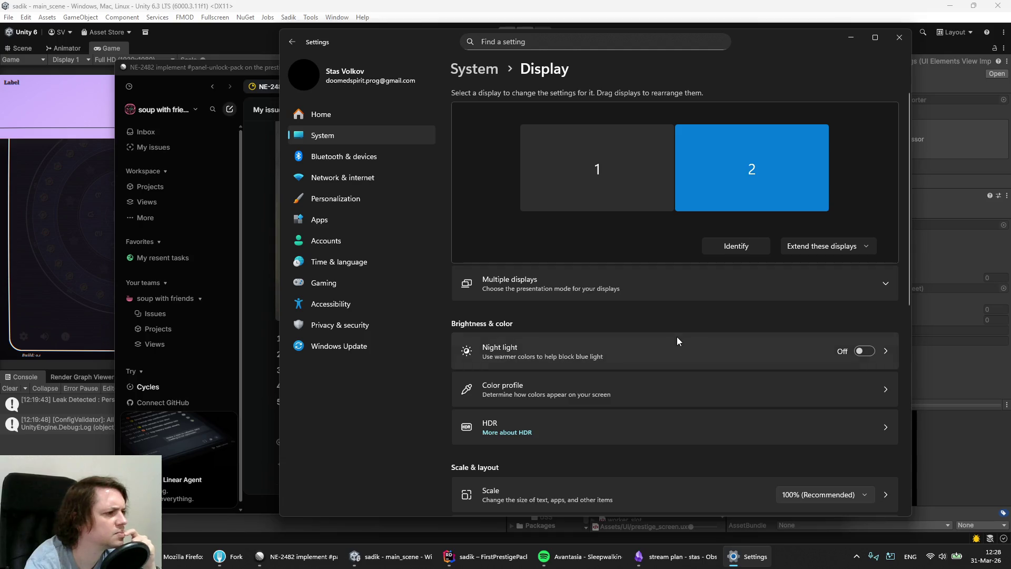
{"action": "left_click", "coordinate": [884, 285]}
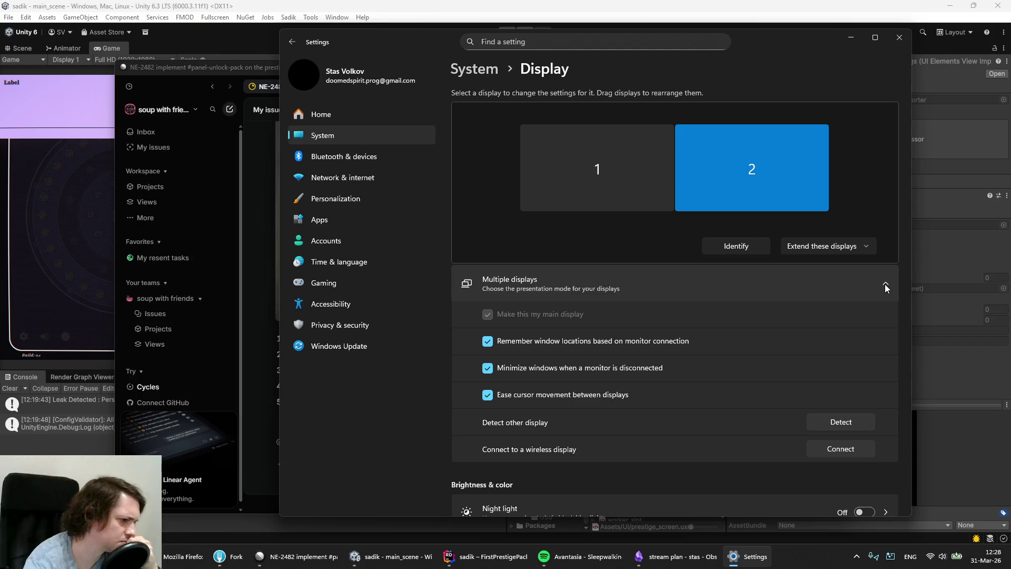
{"action": "left_click", "coordinate": [885, 283]}
{"action": "scroll", "coordinate": [722, 349], "scroll_direction": "down", "scroll_amount": 3}
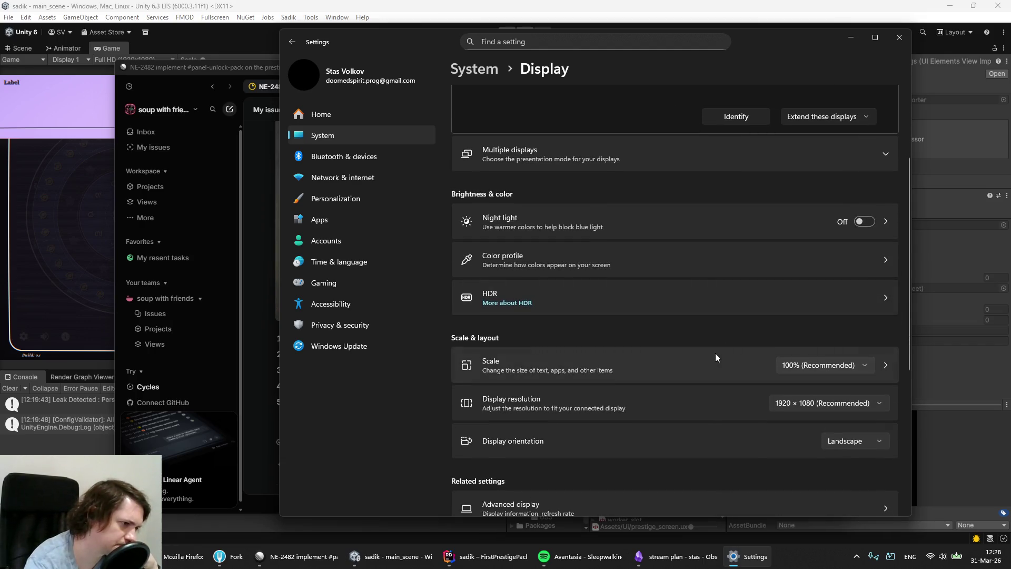
{"action": "scroll", "coordinate": [715, 352], "scroll_direction": "down", "scroll_amount": 2}
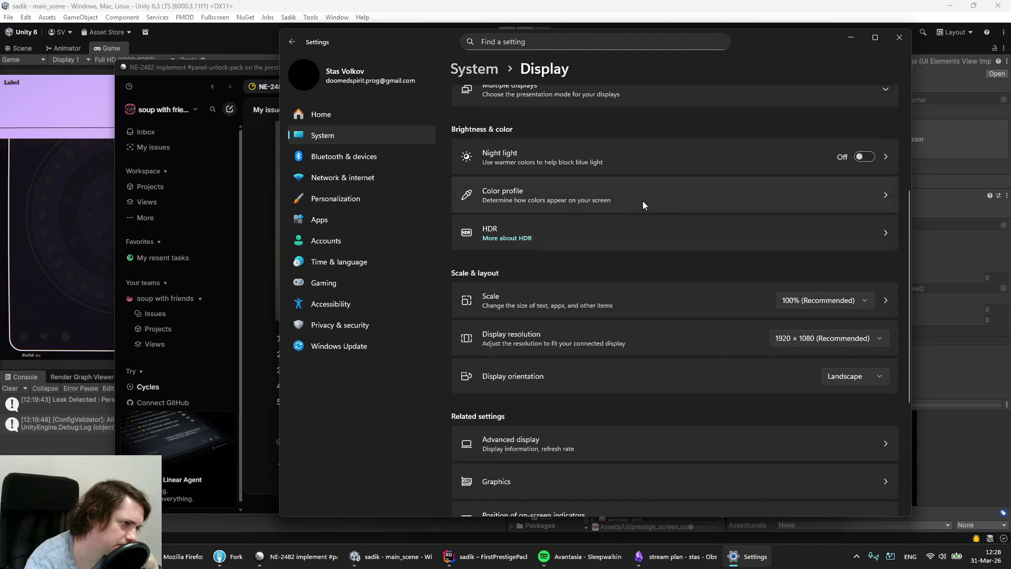
{"action": "left_click", "coordinate": [641, 203]}
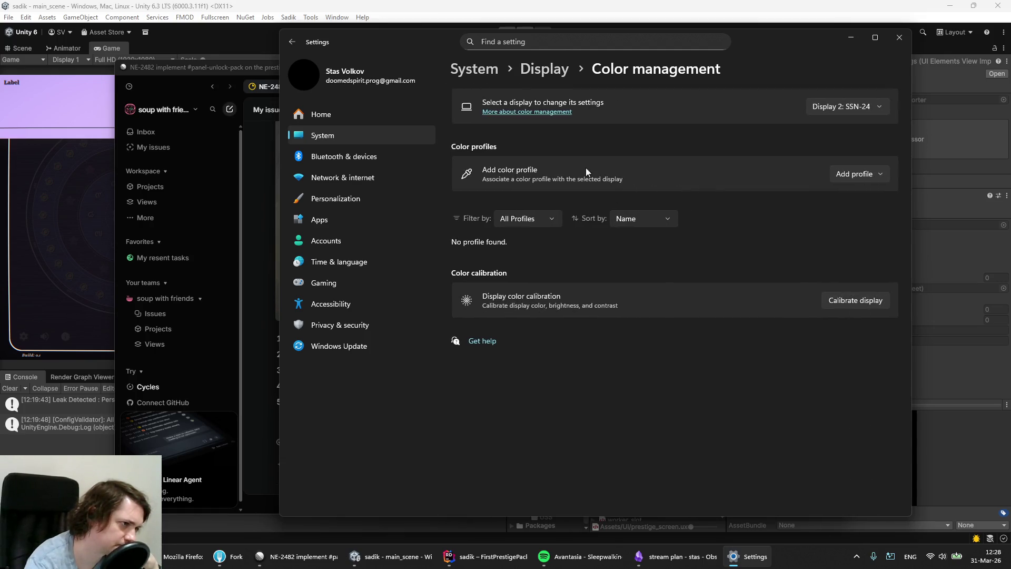
{"action": "left_click", "coordinate": [536, 70]}
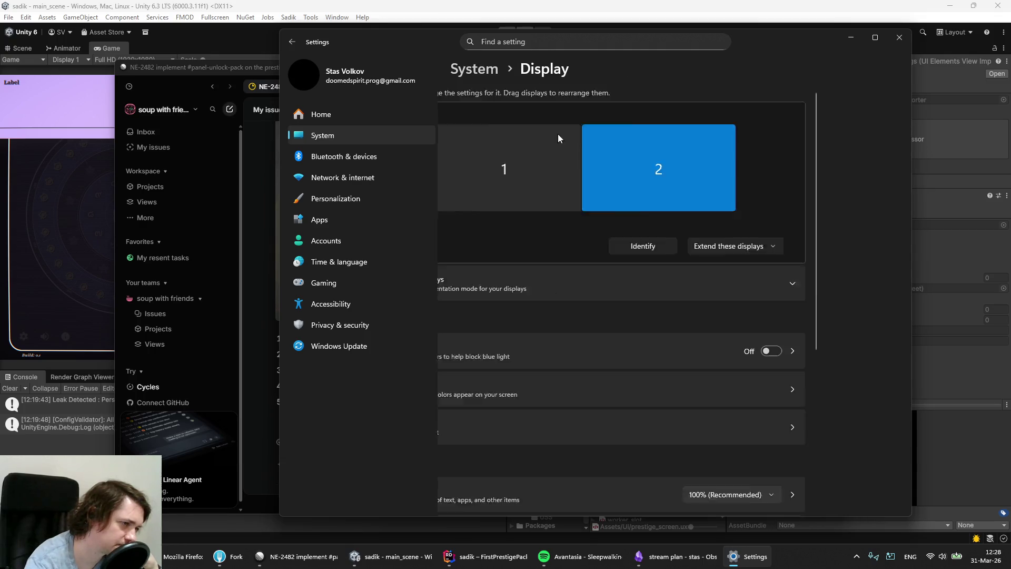
{"action": "scroll", "coordinate": [618, 346], "scroll_direction": "down", "scroll_amount": 7}
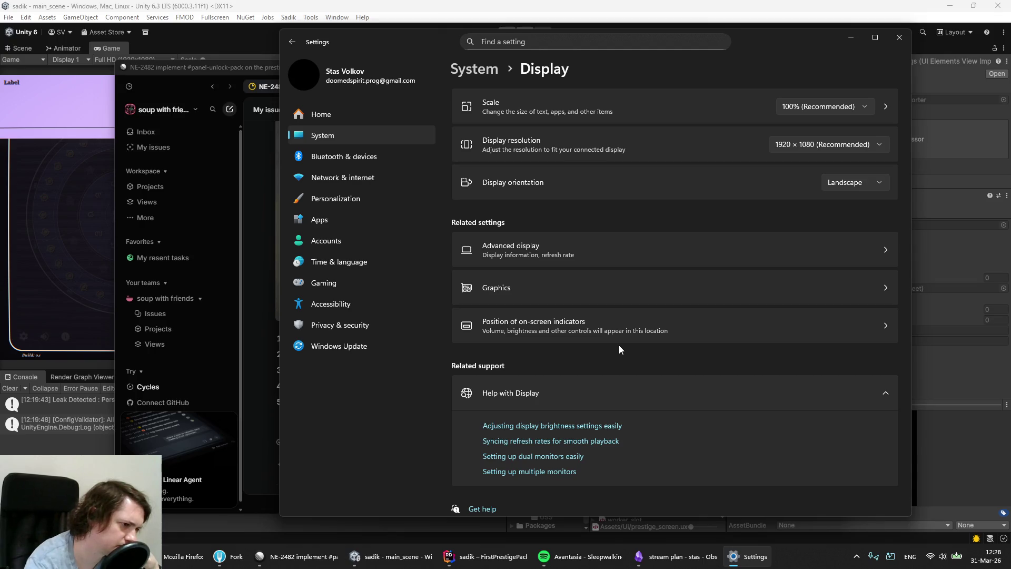
{"action": "left_click", "coordinate": [583, 285]}
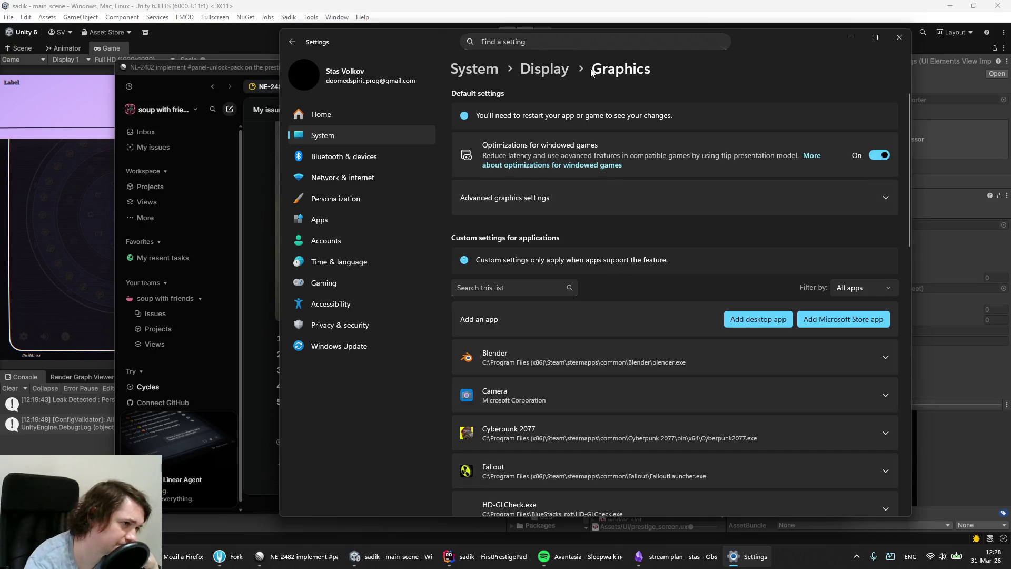
{"action": "left_click", "coordinate": [537, 67]}
{"action": "scroll", "coordinate": [573, 368], "scroll_direction": "down", "scroll_amount": 1}
{"action": "scroll", "coordinate": [561, 358], "scroll_direction": "down", "scroll_amount": 5}
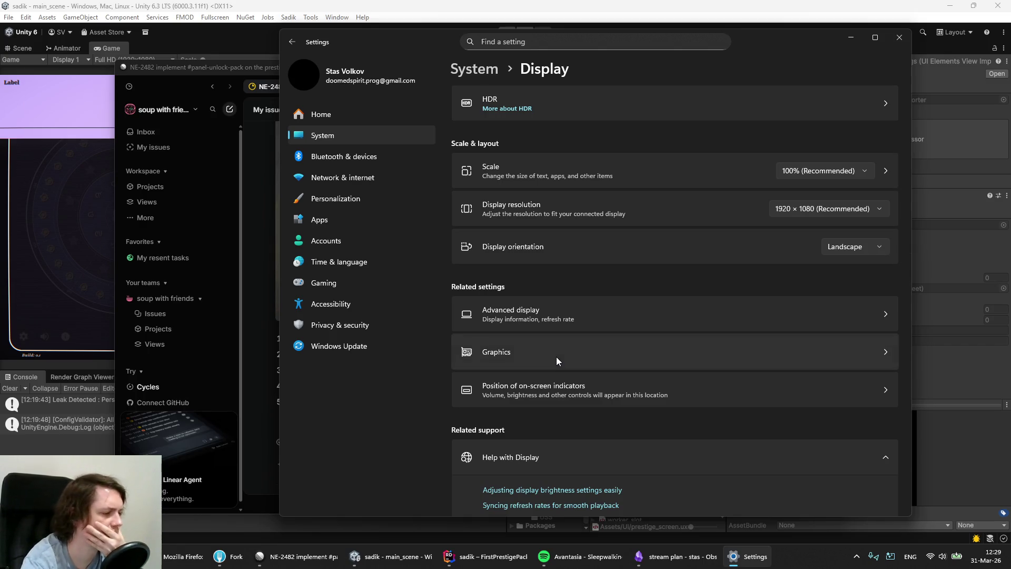
{"action": "scroll", "coordinate": [556, 356], "scroll_direction": "down", "scroll_amount": 2}
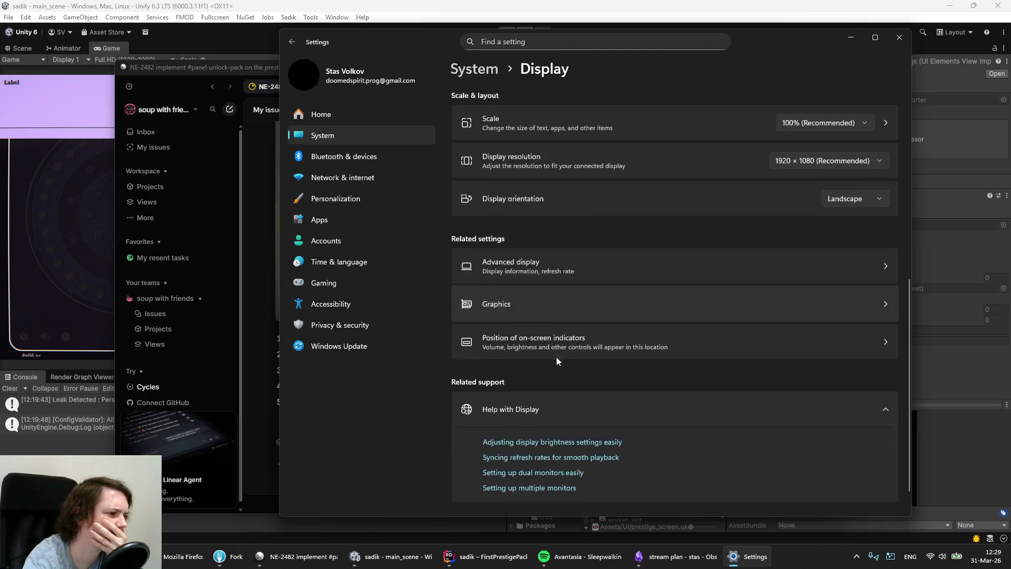
{"action": "scroll", "coordinate": [556, 356], "scroll_direction": "up", "scroll_amount": 4}
{"action": "scroll", "coordinate": [557, 359], "scroll_direction": "up", "scroll_amount": 3}
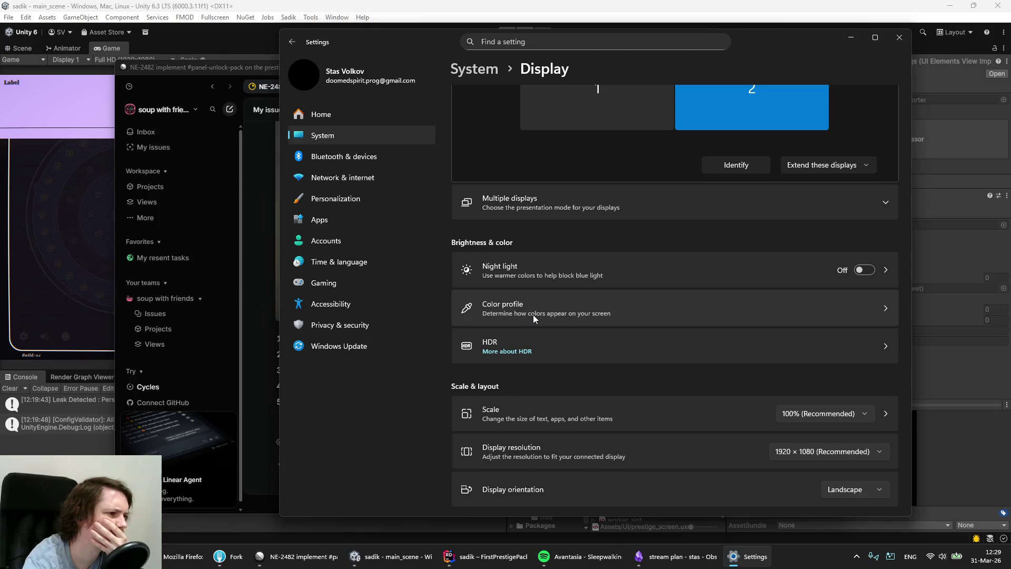
{"action": "scroll", "coordinate": [533, 314], "scroll_direction": "down", "scroll_amount": 3}
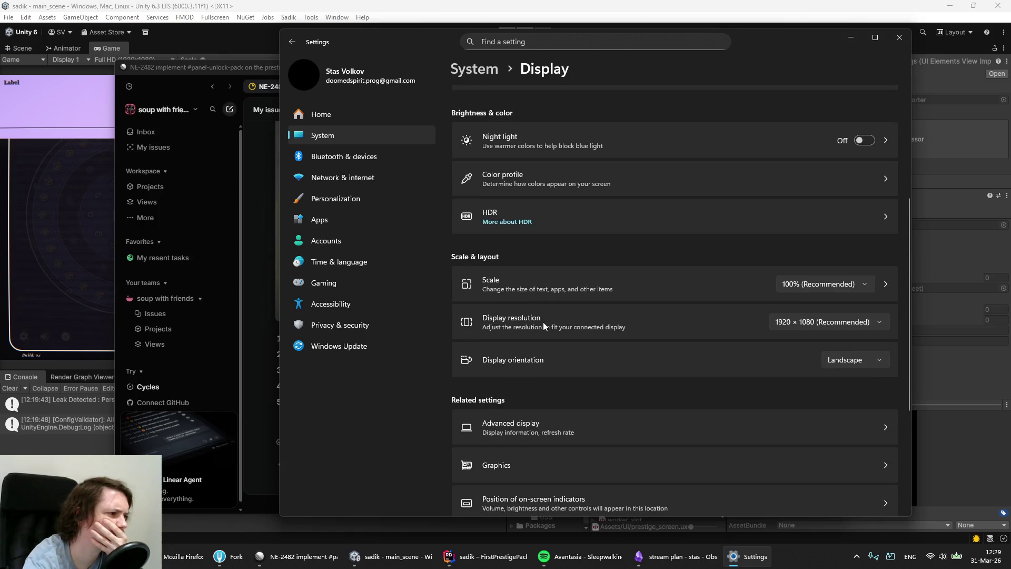
{"action": "scroll", "coordinate": [737, 325], "scroll_direction": "down", "scroll_amount": 2}
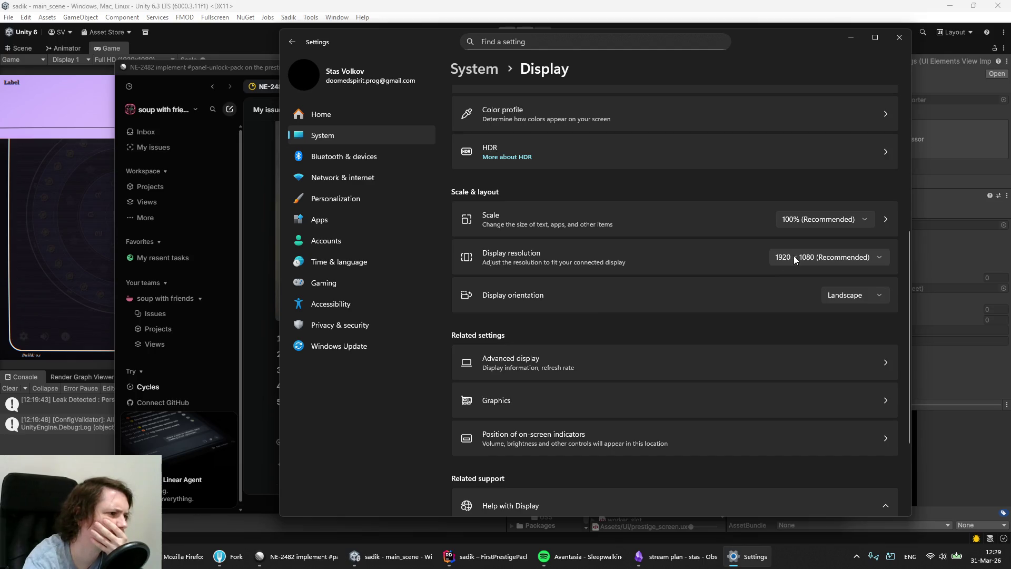
{"action": "left_click", "coordinate": [793, 254]}
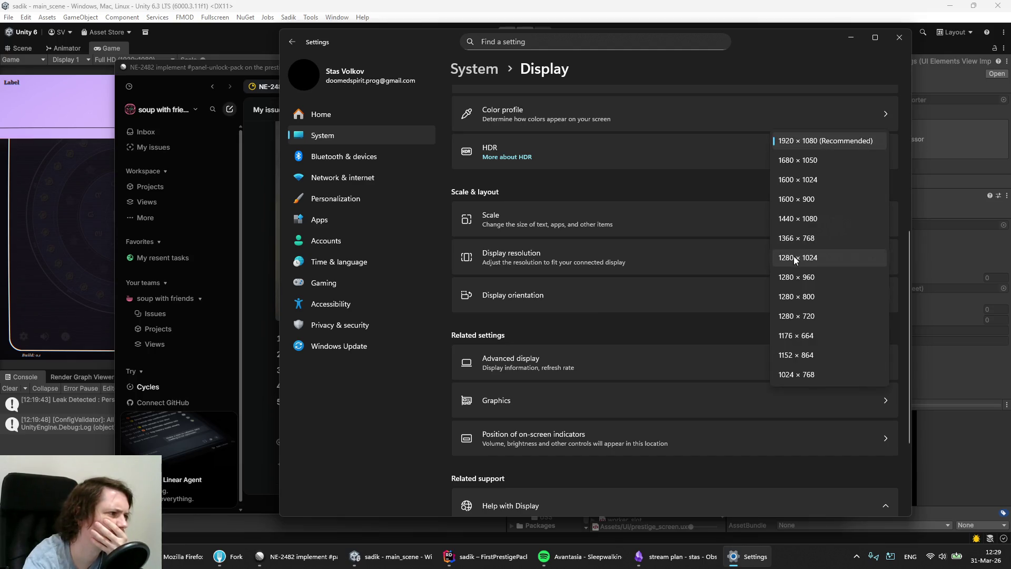
{"action": "left_click", "coordinate": [680, 259]}
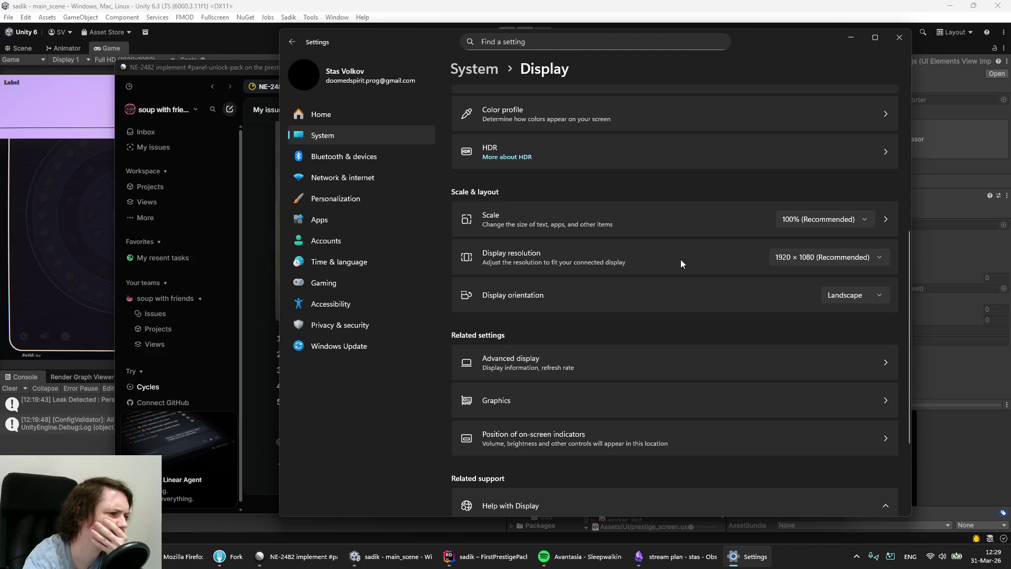
{"action": "scroll", "coordinate": [680, 263], "scroll_direction": "up", "scroll_amount": 10}
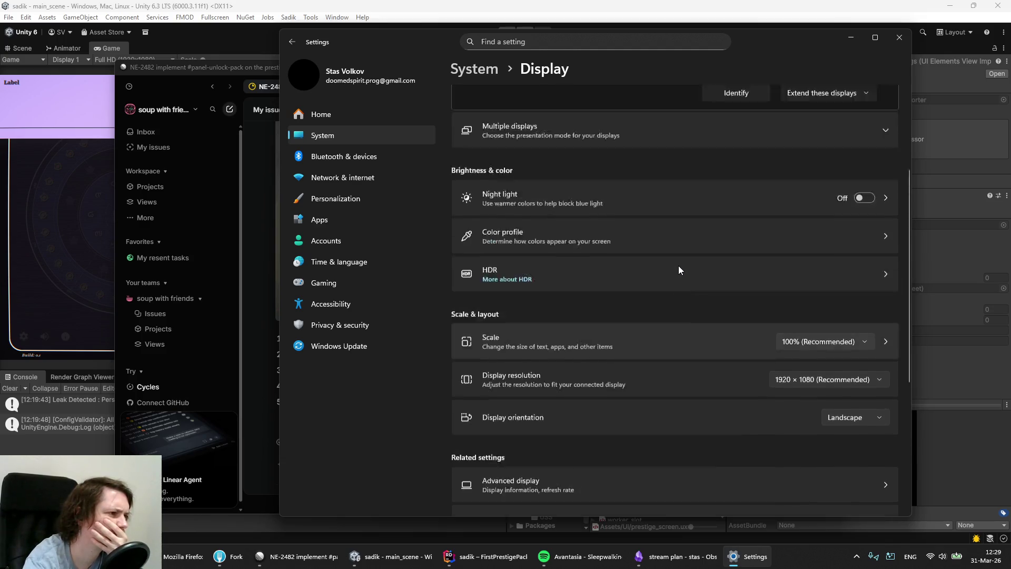
{"action": "scroll", "coordinate": [678, 266], "scroll_direction": "down", "scroll_amount": 11}
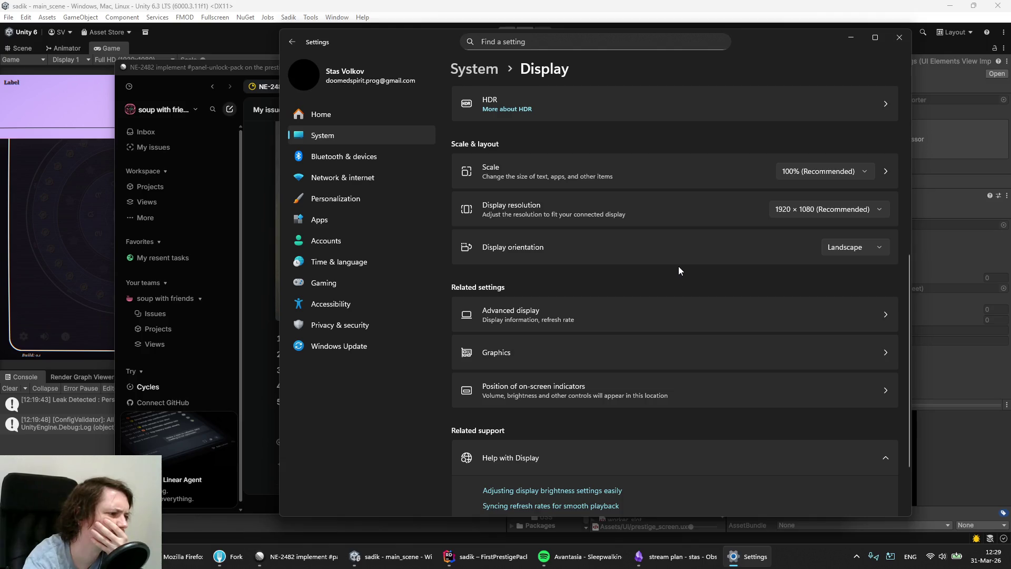
{"action": "scroll", "coordinate": [678, 266], "scroll_direction": "down", "scroll_amount": 2}
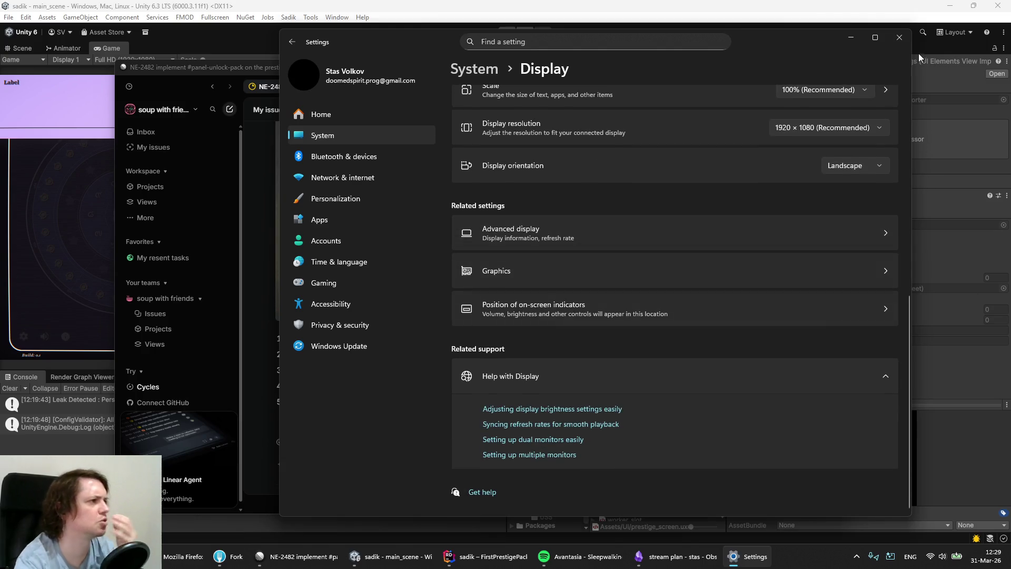
Close Windows Settings, focus the Unity editor and enter Play mode.
{"action": "left_click", "coordinate": [898, 37]}
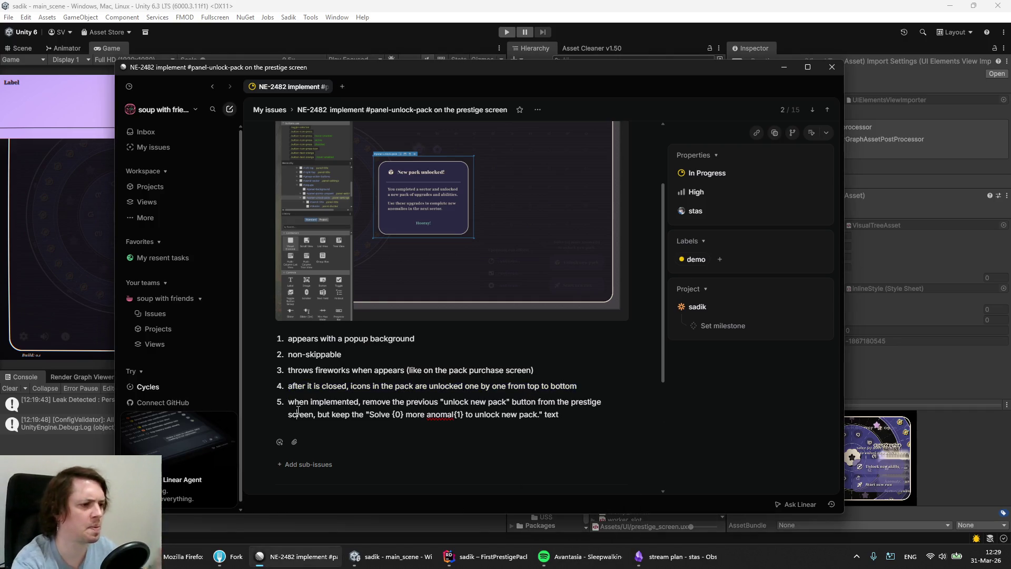
{"action": "left_click", "coordinate": [402, 18]}
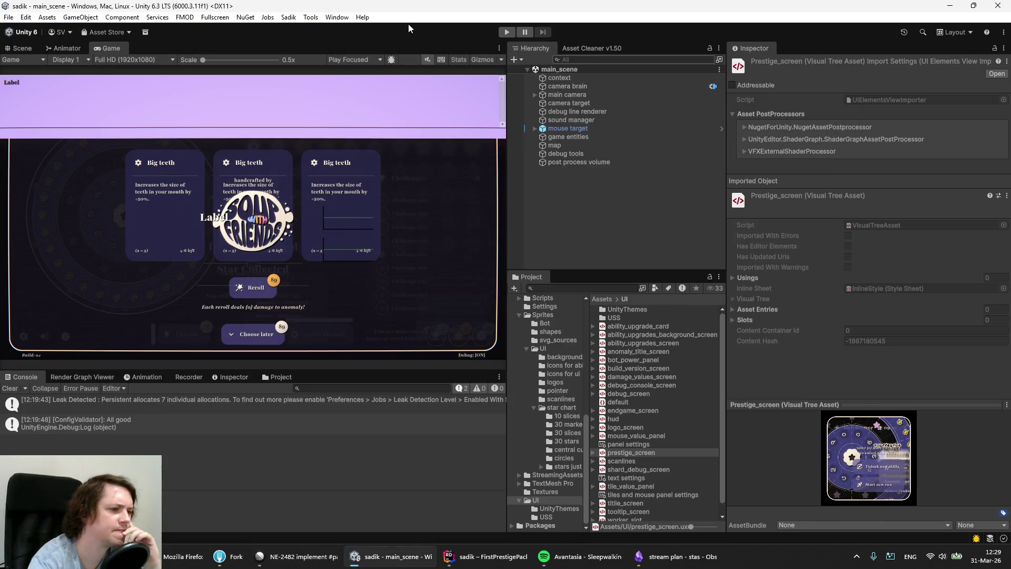
{"action": "left_click", "coordinate": [500, 30]}
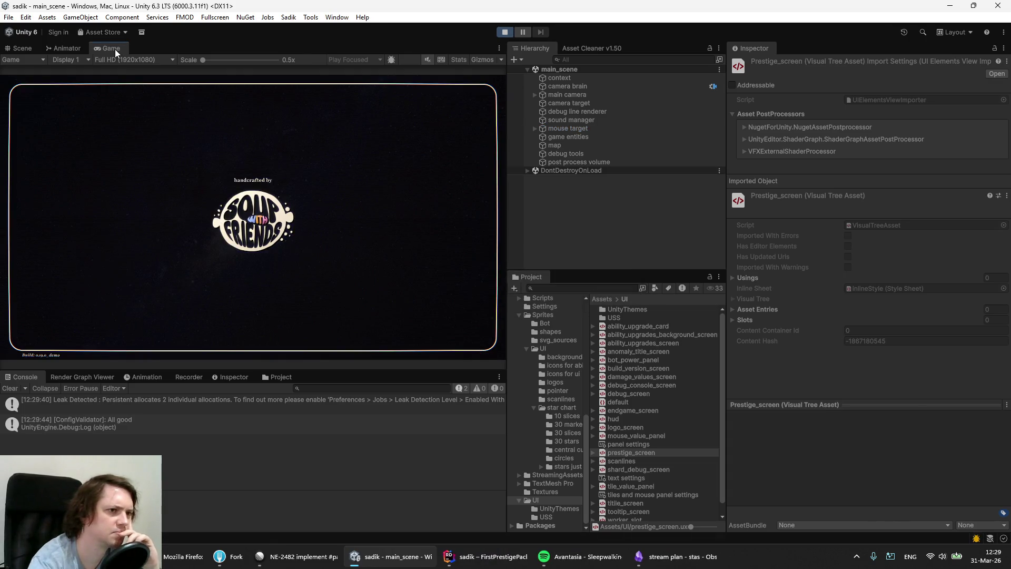
Switch the Game view to 4K UHD and maximize it.
{"action": "left_click", "coordinate": [113, 58]}
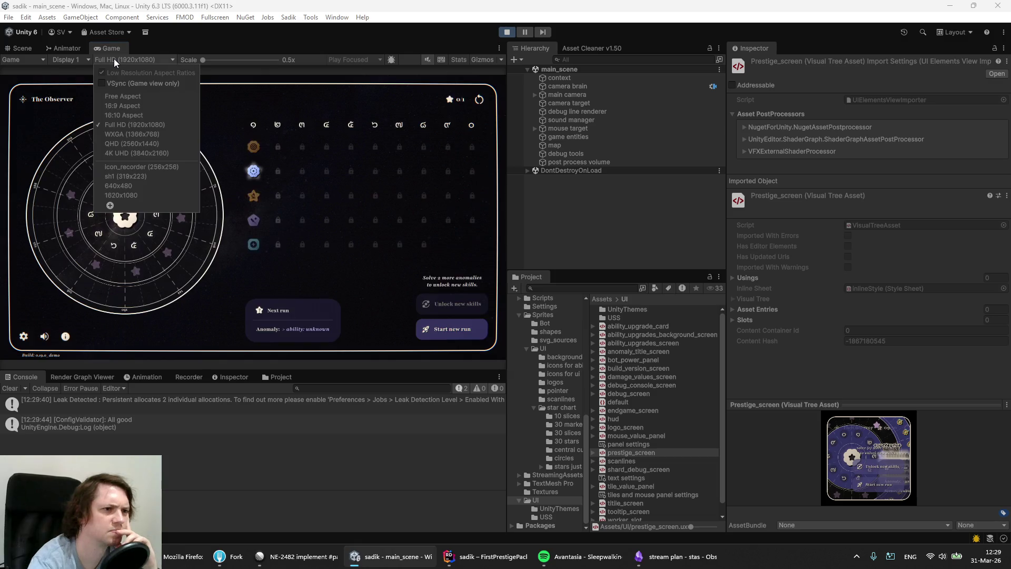
{"action": "left_click", "coordinate": [99, 152]}
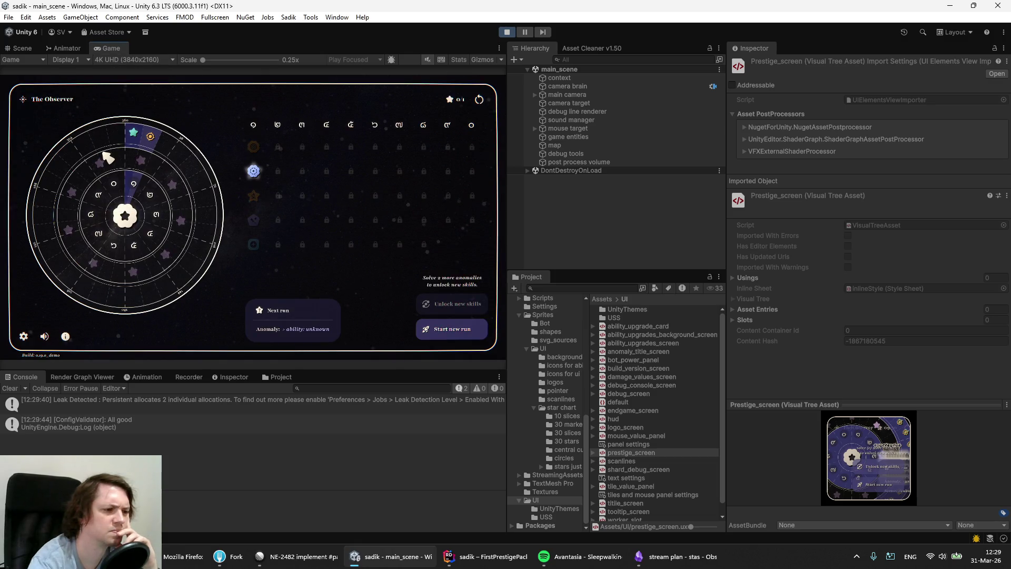
{"action": "right_click", "coordinate": [105, 49]}
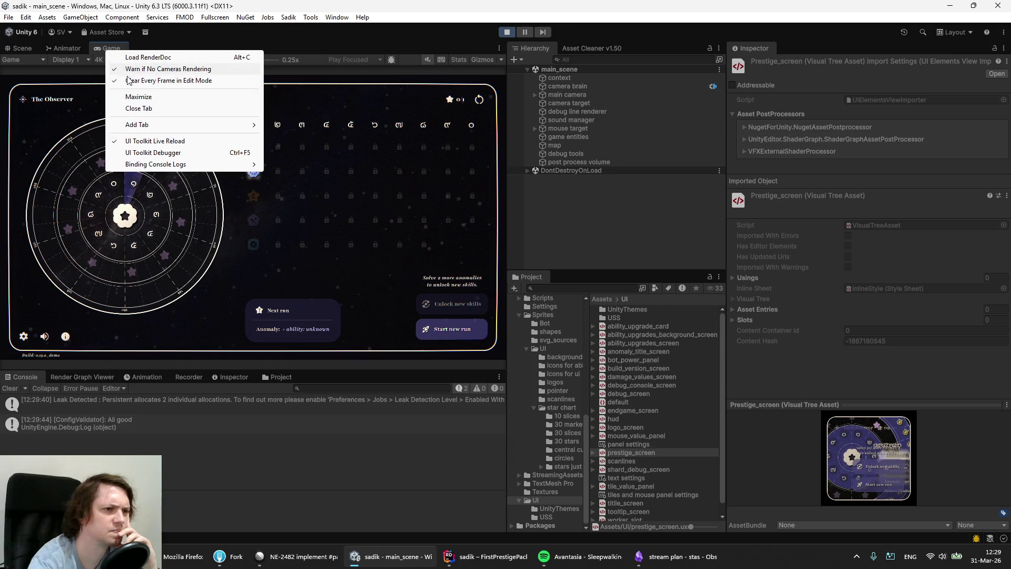
{"action": "left_click", "coordinate": [128, 97]}
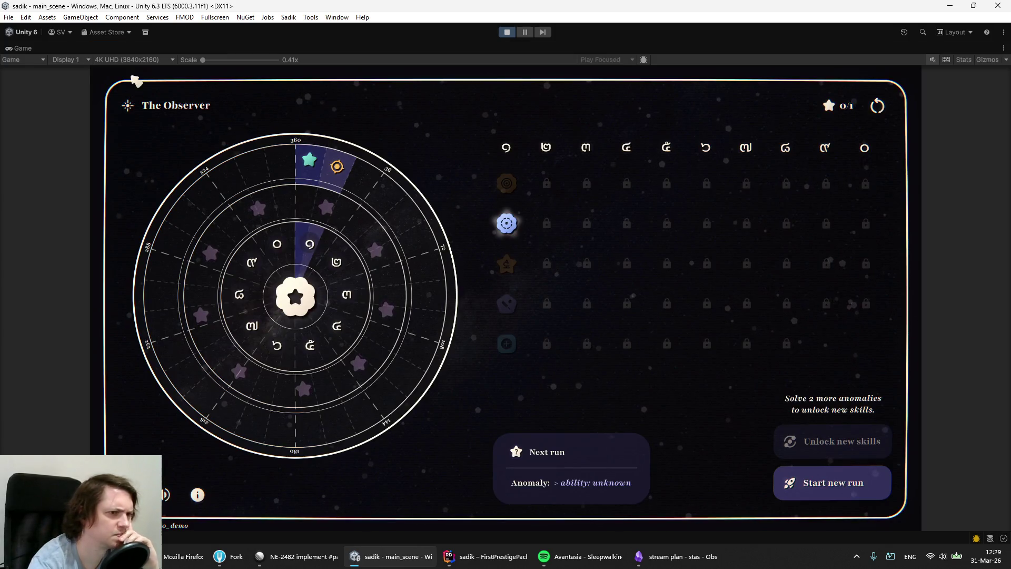
Toggle the Game view between Full HD and 4K UHD, end on Full HD, and stop the game.
{"action": "left_click", "coordinate": [121, 59]}
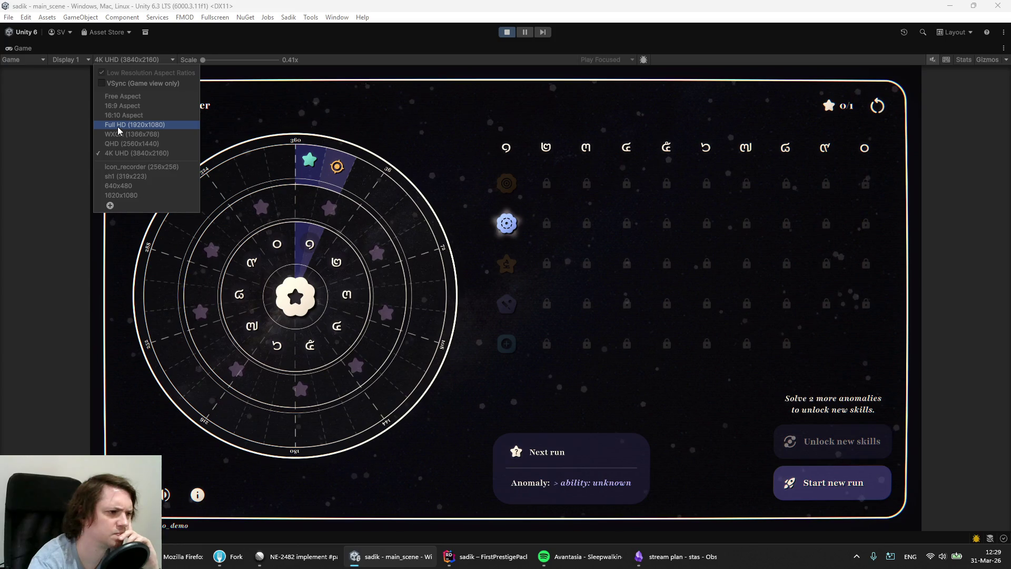
{"action": "left_click", "coordinate": [118, 126]}
{"action": "left_click", "coordinate": [122, 62]}
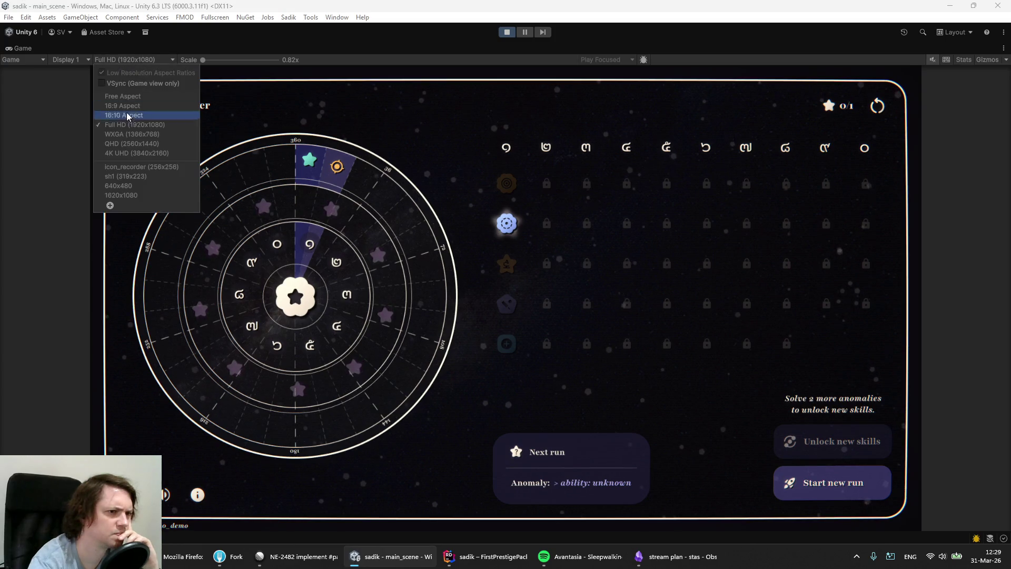
{"action": "left_click", "coordinate": [123, 153]}
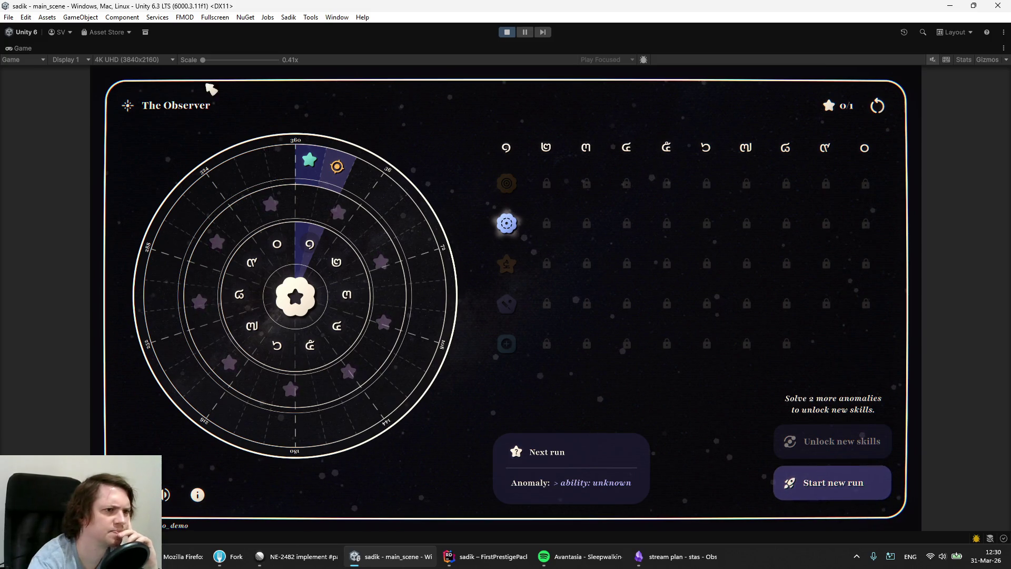
{"action": "left_click", "coordinate": [131, 61]}
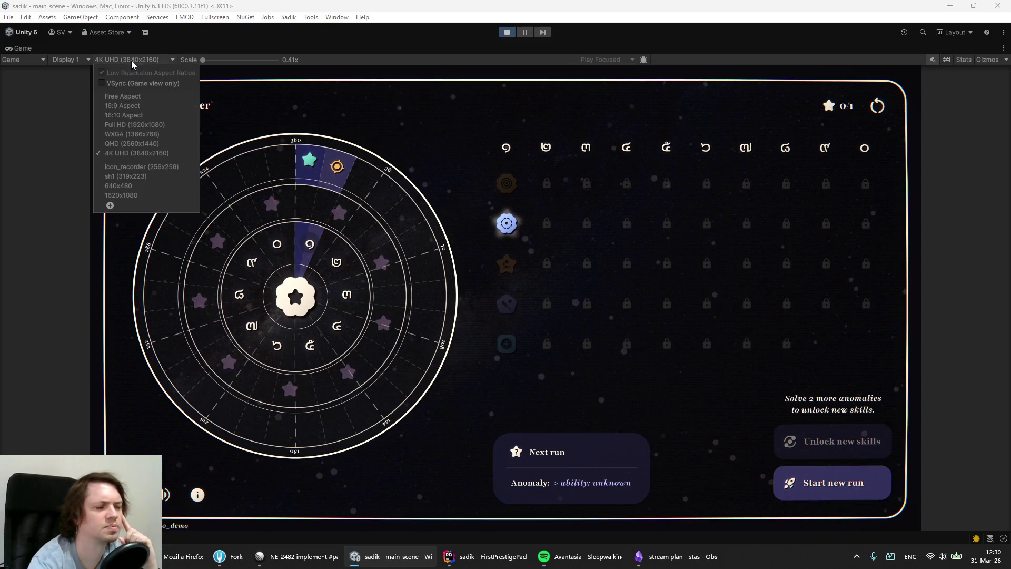
{"action": "left_click", "coordinate": [119, 126]}
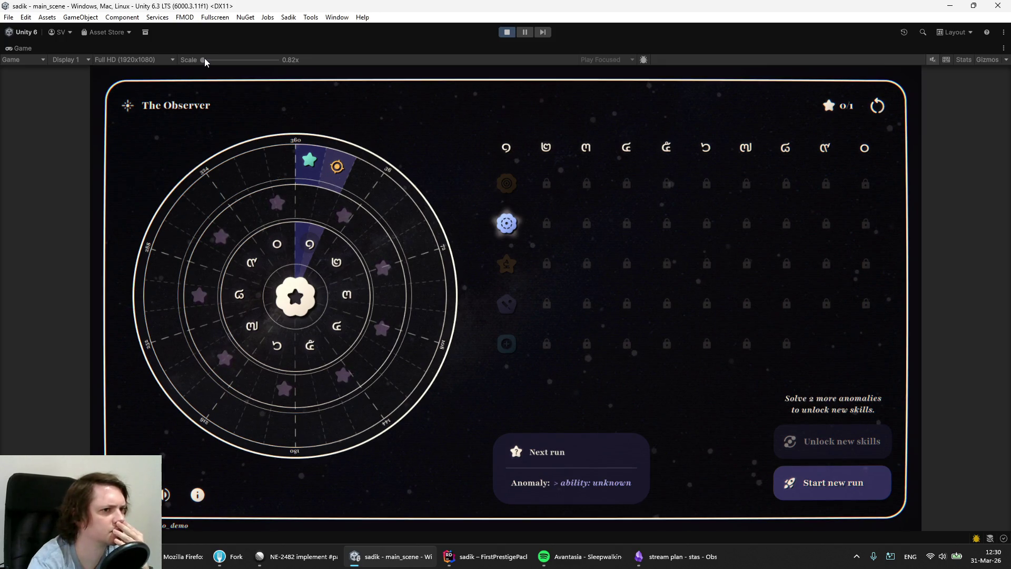
{"action": "left_click", "coordinate": [8, 17]}
{"action": "mouse_move", "coordinate": [337, 17]}
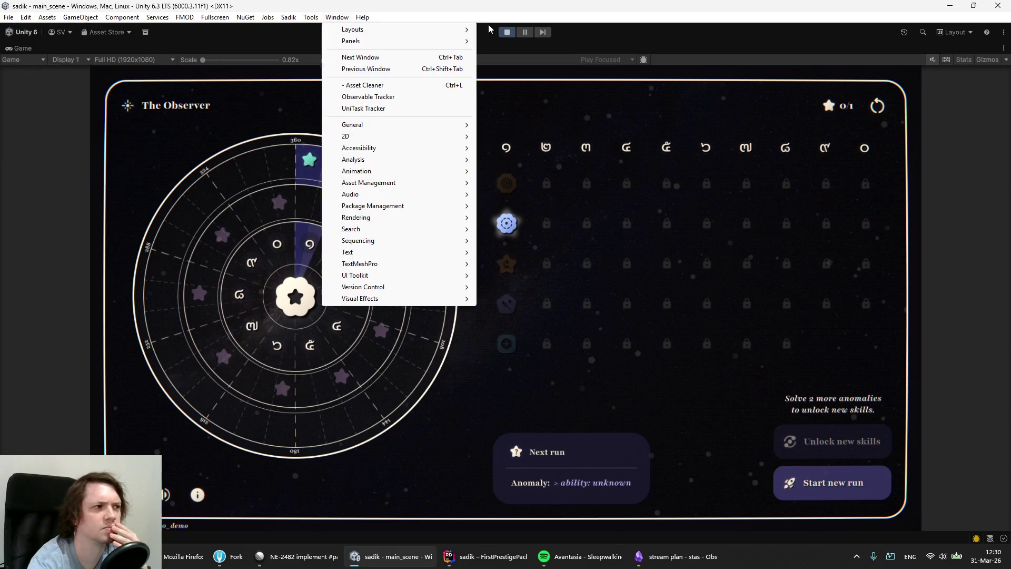
{"action": "left_click", "coordinate": [507, 32]}
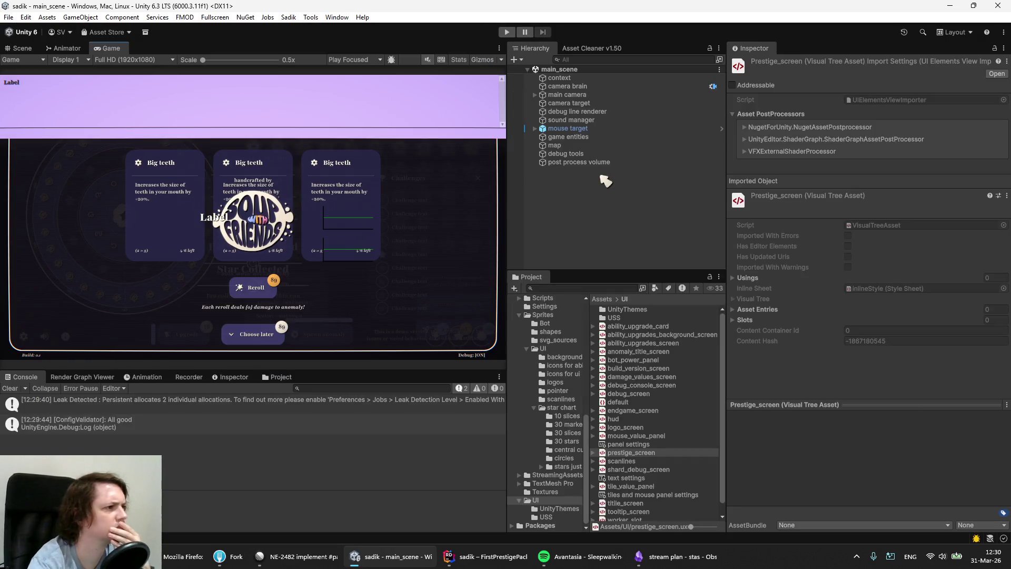
Select prestige_screen under main camera and open its 'world panel settings' asset (World Space, 100 pixels per unit).
{"action": "left_click", "coordinate": [534, 94]}
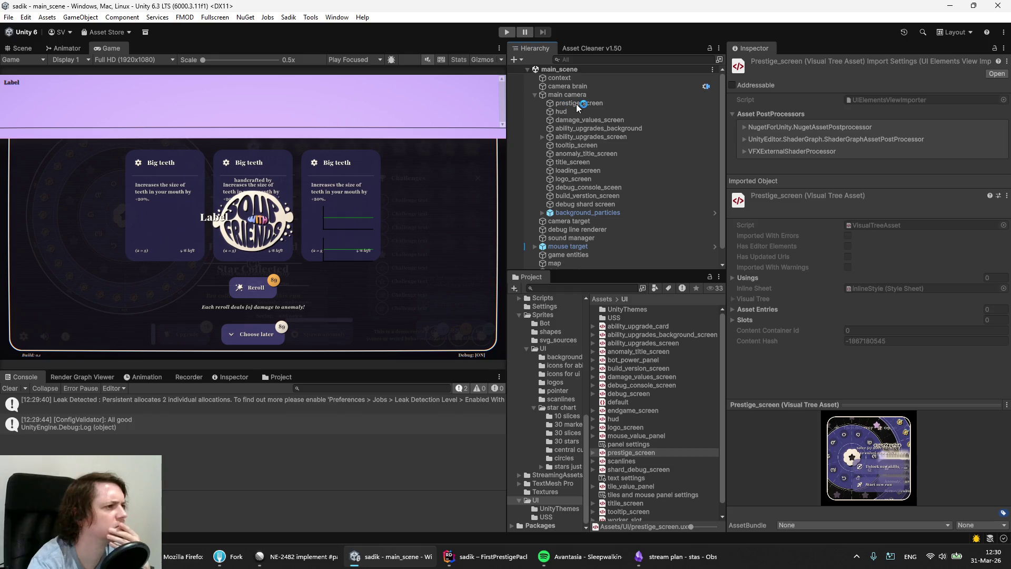
{"action": "left_click", "coordinate": [576, 104]}
{"action": "left_click", "coordinate": [842, 185]}
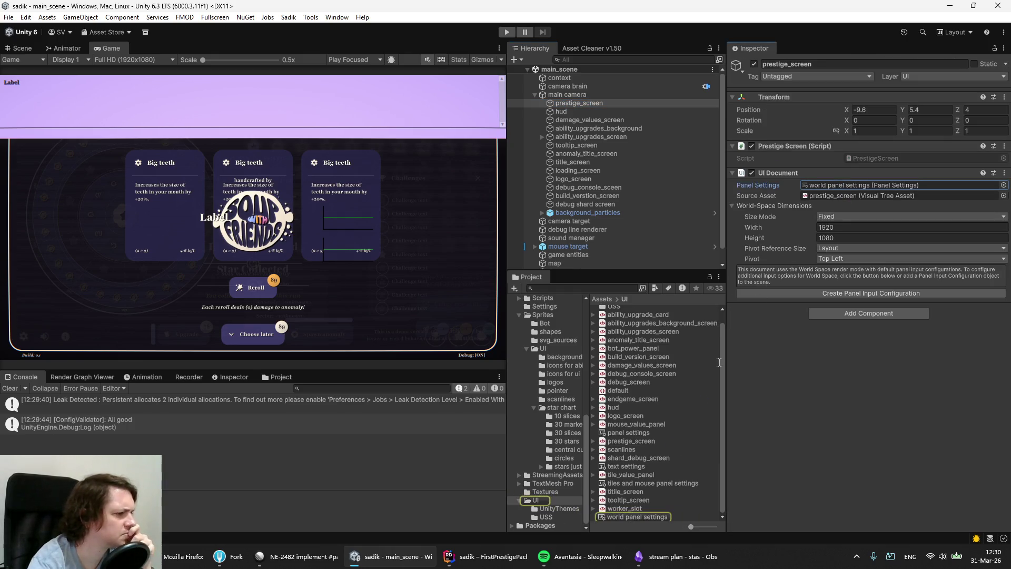
{"action": "left_click", "coordinate": [634, 518]}
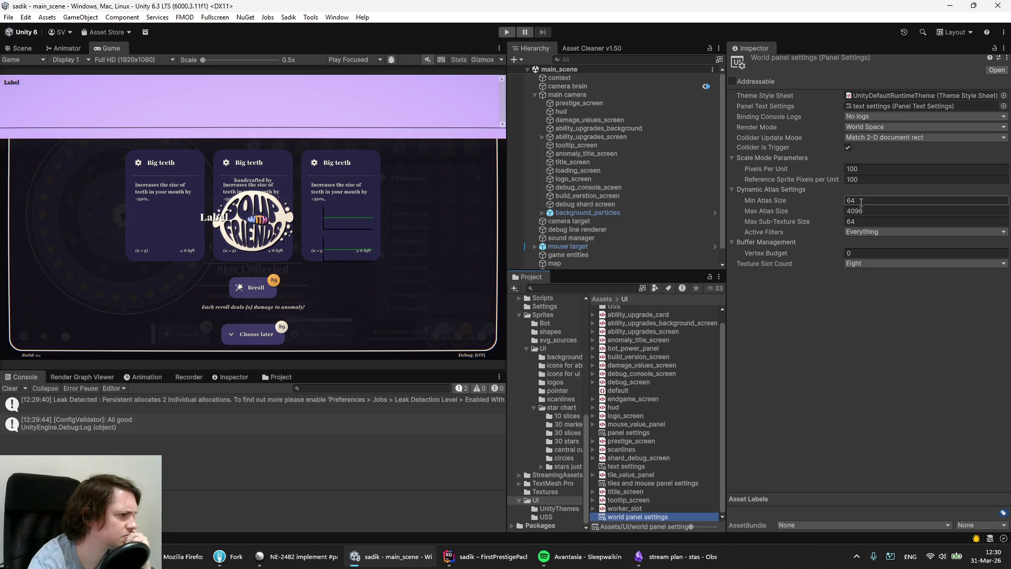
{"action": "left_click", "coordinate": [814, 309]}
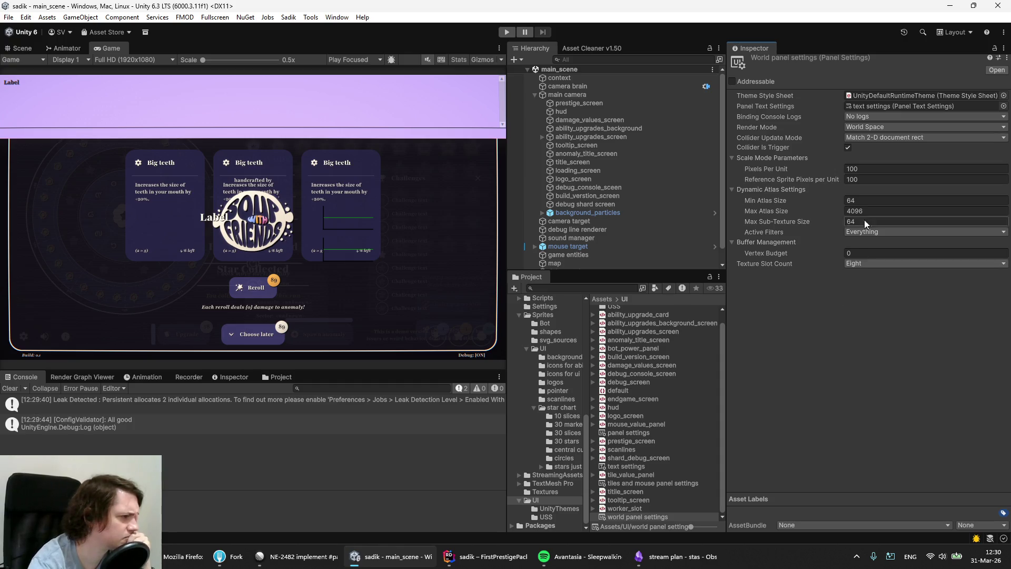
{"action": "left_click", "coordinate": [868, 128]}
{"action": "left_click", "coordinate": [859, 284]}
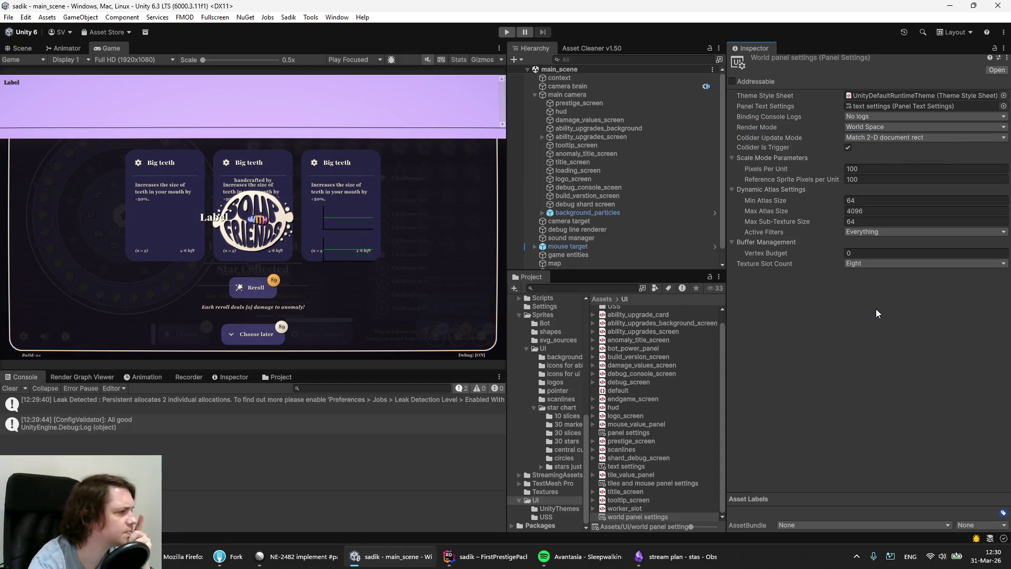
{"action": "left_click", "coordinate": [895, 137]}
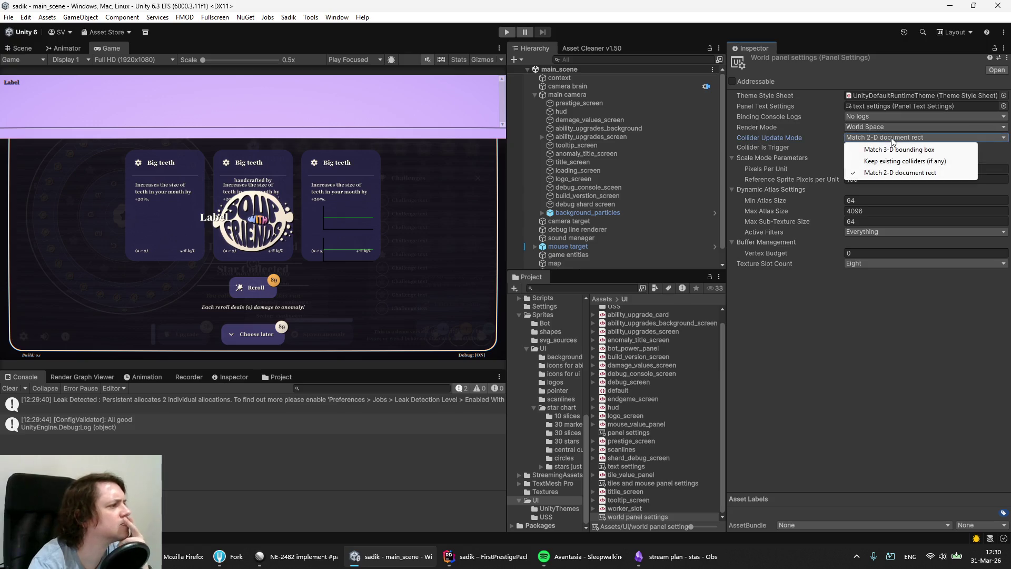
{"action": "left_click", "coordinate": [930, 357]}
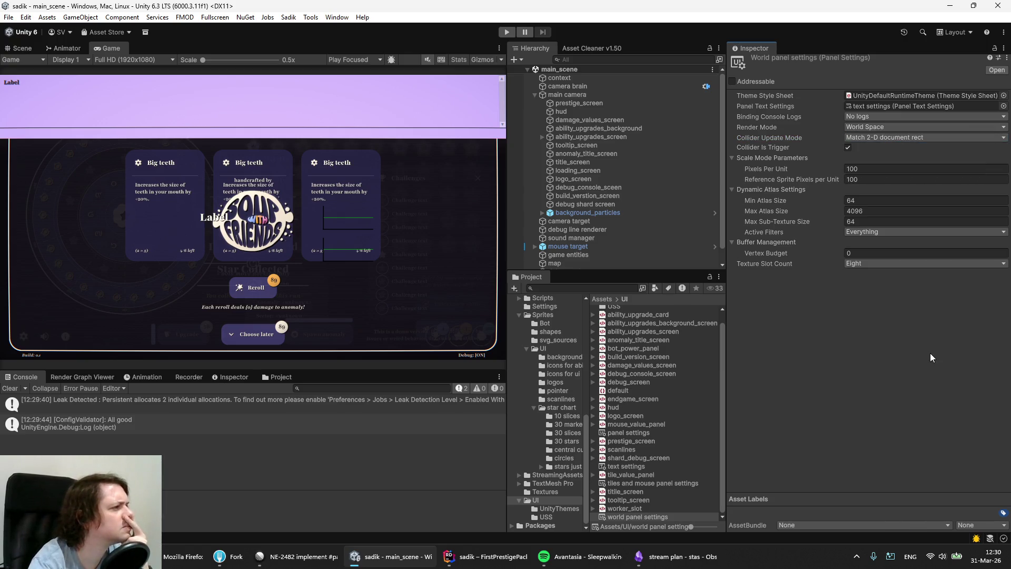